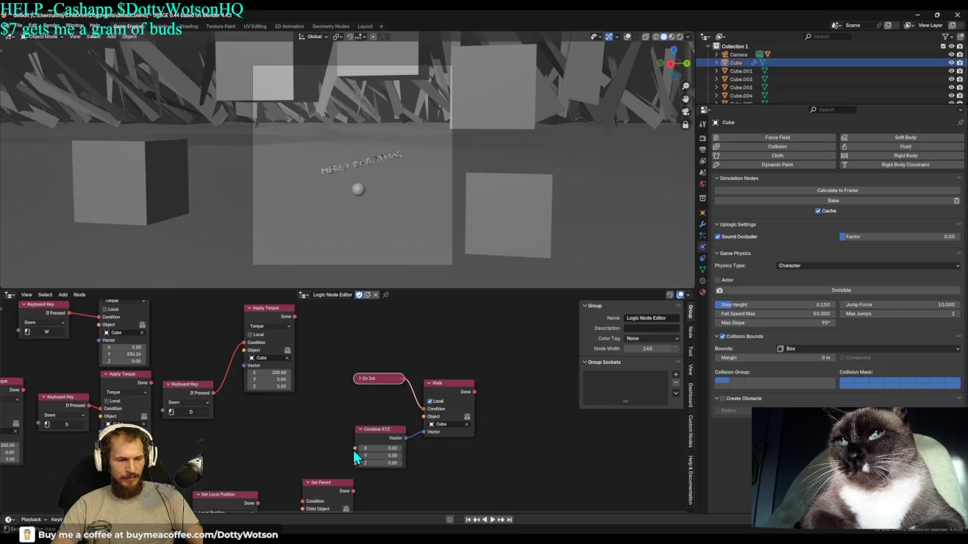
Link the D key's If Pressed output to Combine XYZ X via a Math Add node set to 2.58.
left_click_drag(214, 396, 264, 424)
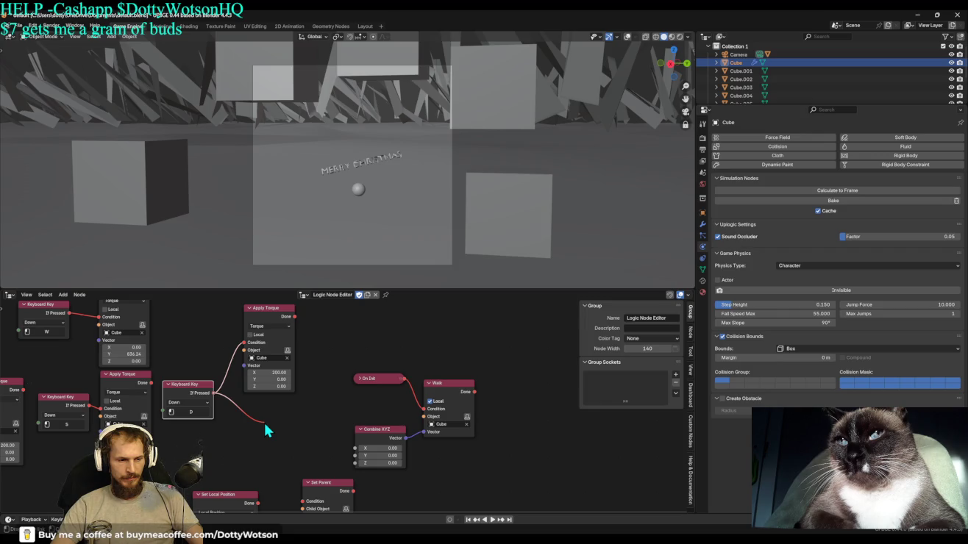
left_click_drag(265, 425, 350, 450)
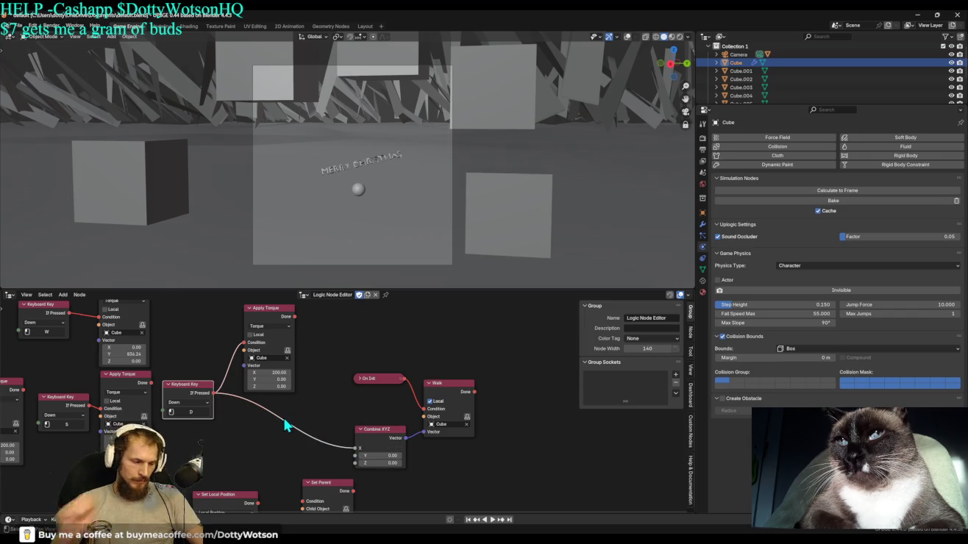
key("shift+a")
type("MATH ADD")
key("Return")
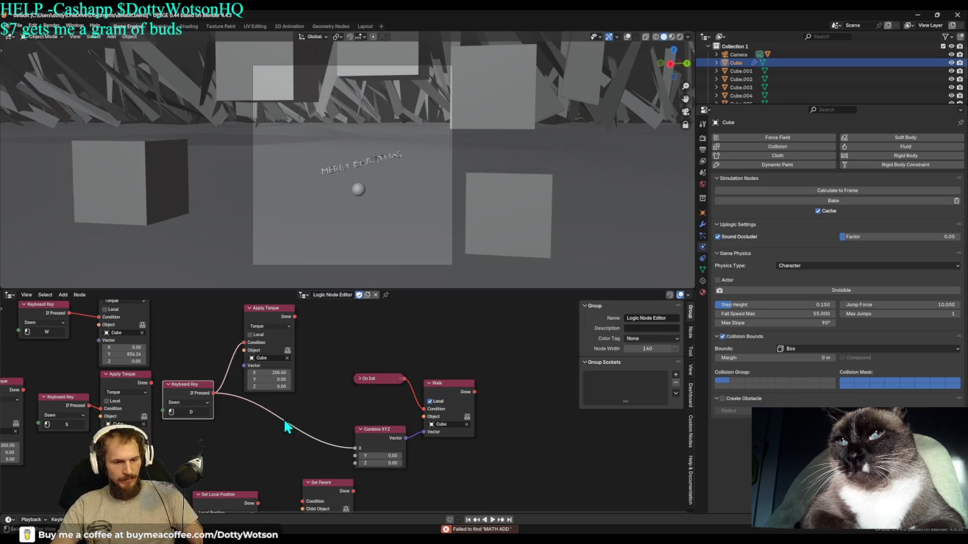
key("shift+a")
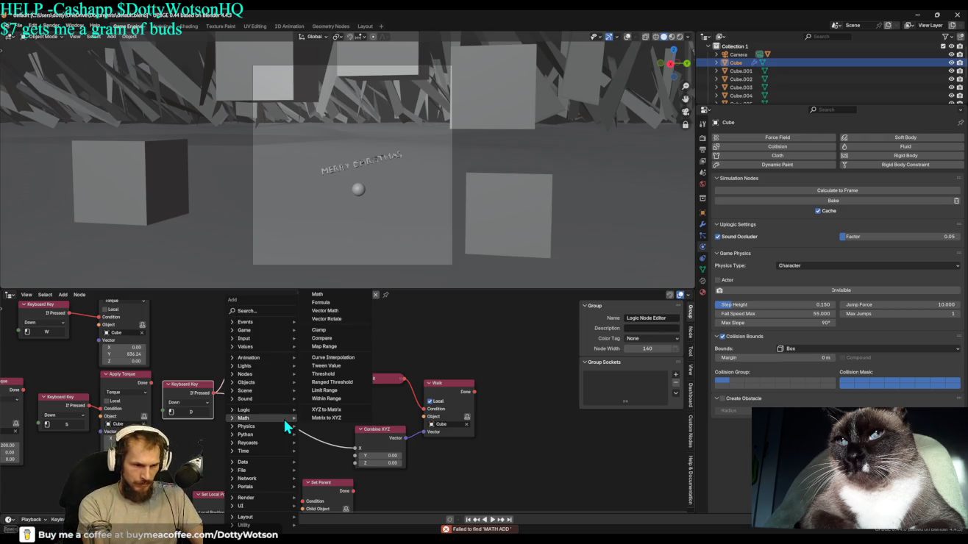
left_click(317, 294)
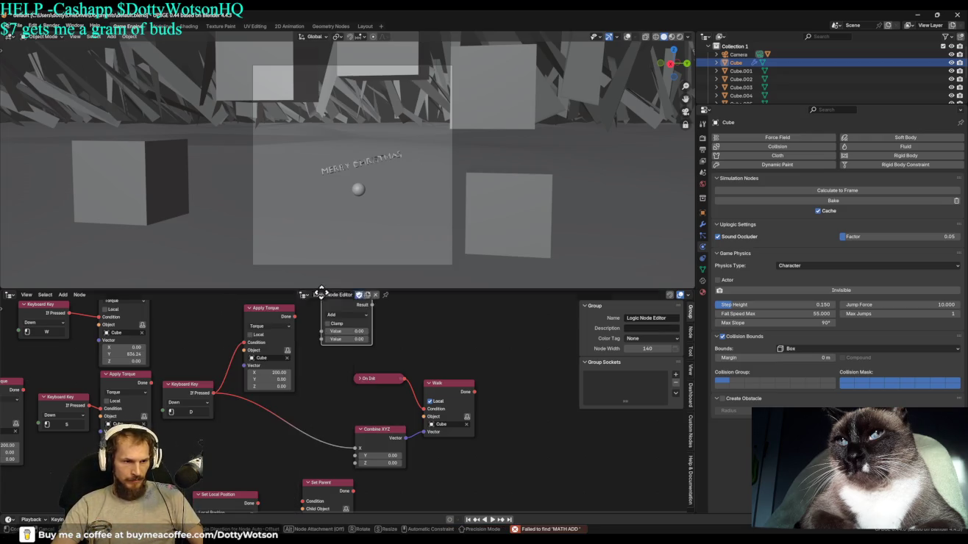
left_click(294, 423)
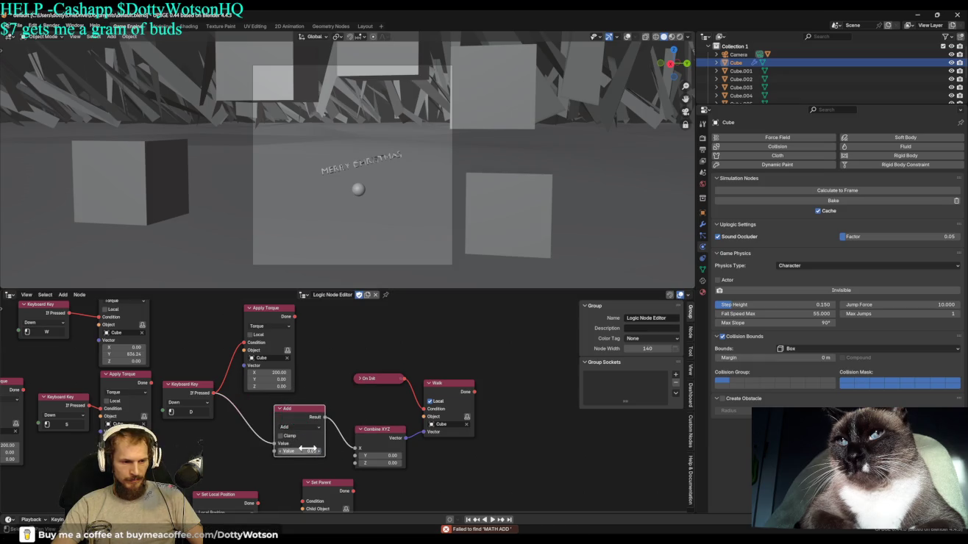
left_click_drag(302, 449, 319, 450)
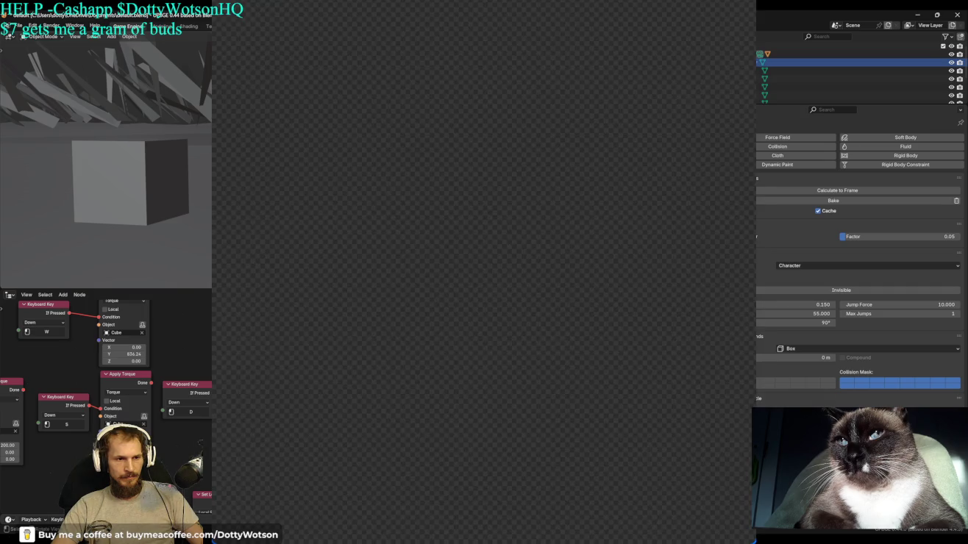
Try the W control in the running game, then stop it with Escape.
key("w")
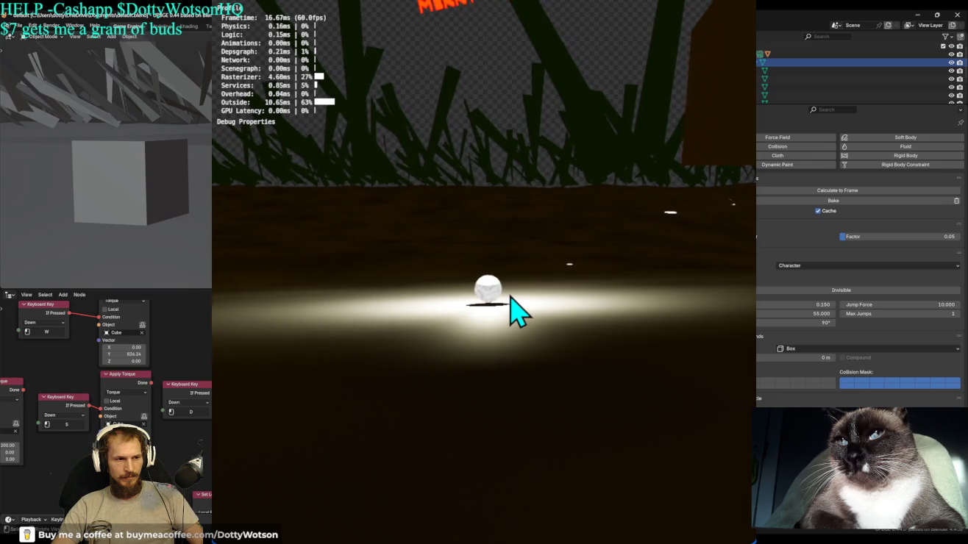
key("Escape")
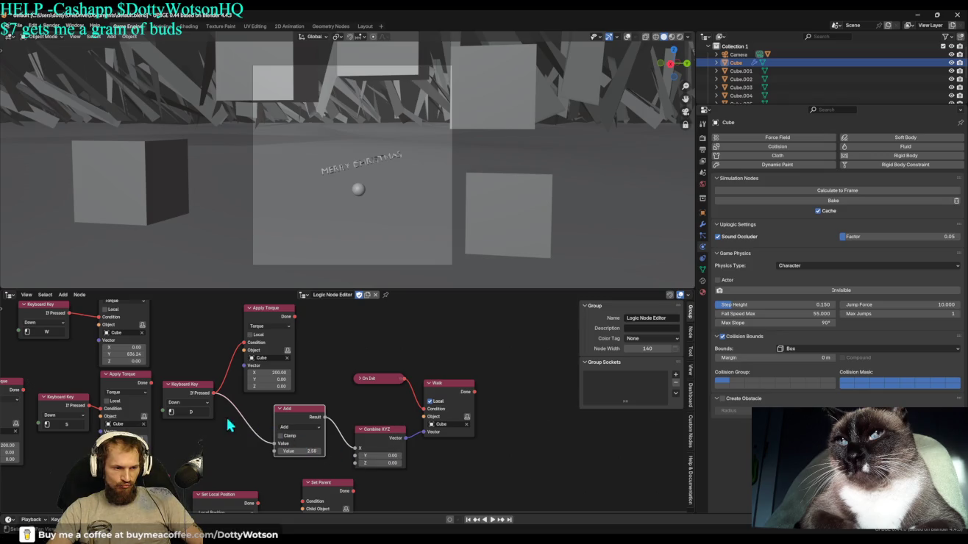
Keep the key's Input Type on Down and test-play the game.
left_click(204, 403)
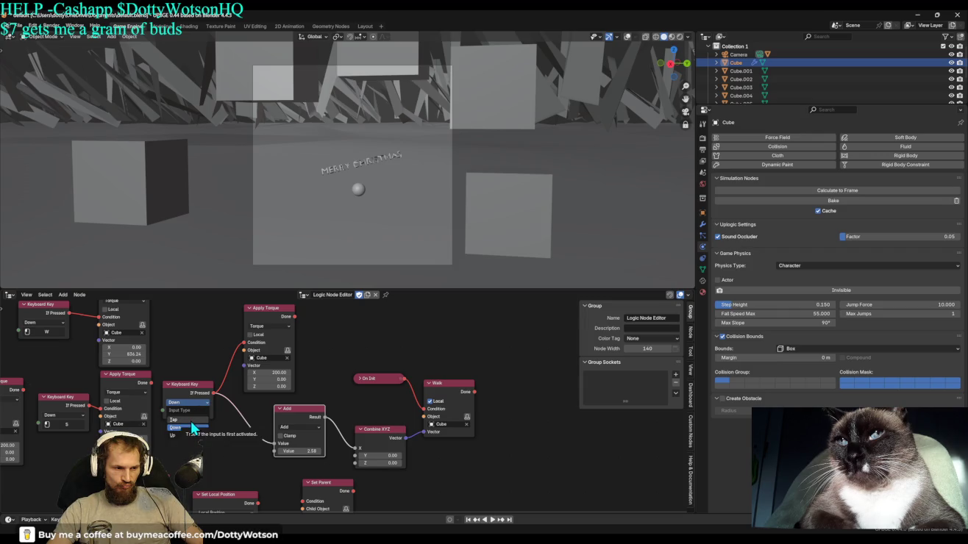
left_click(191, 426)
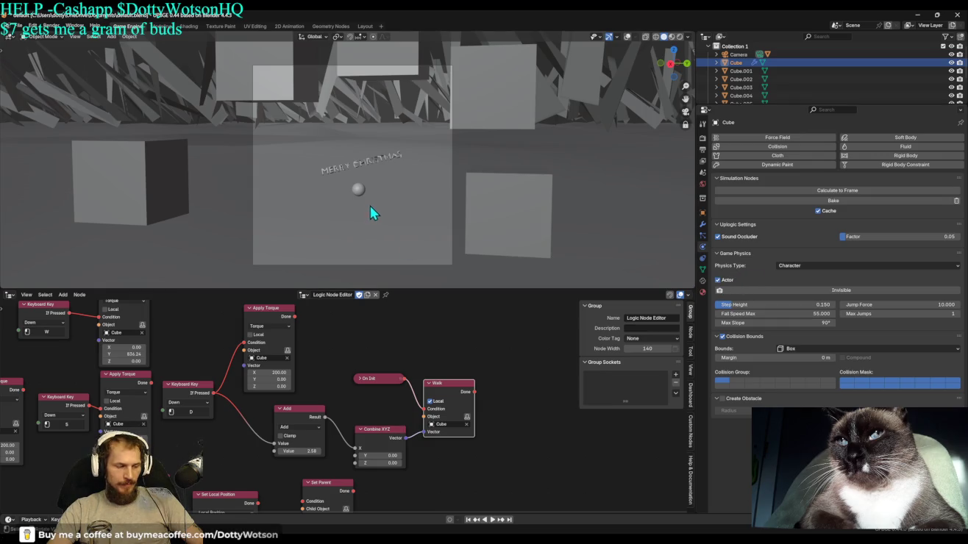
key("p")
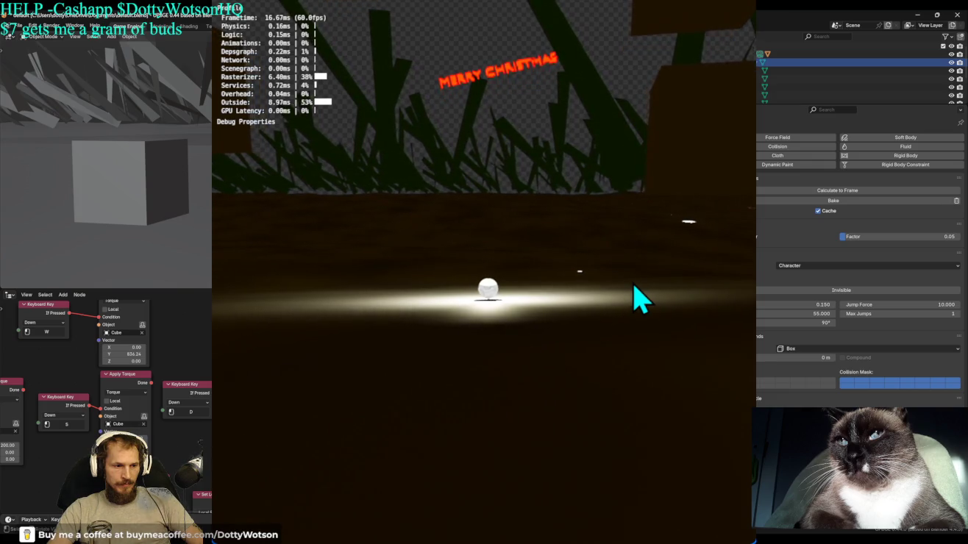
key("Escape")
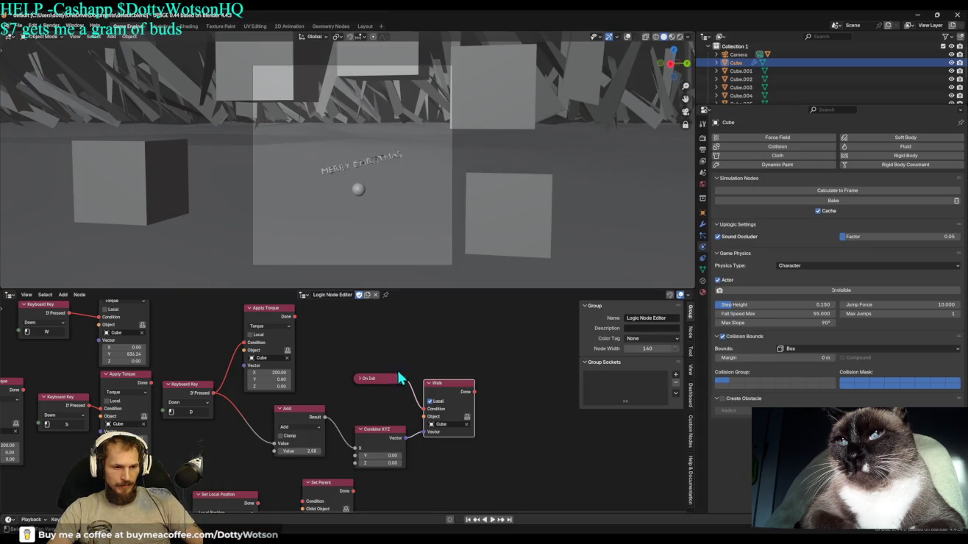
Move On Init aside, connect the key press to Walk's Condition, and relaunch the game.
left_click_drag(397, 378, 336, 339)
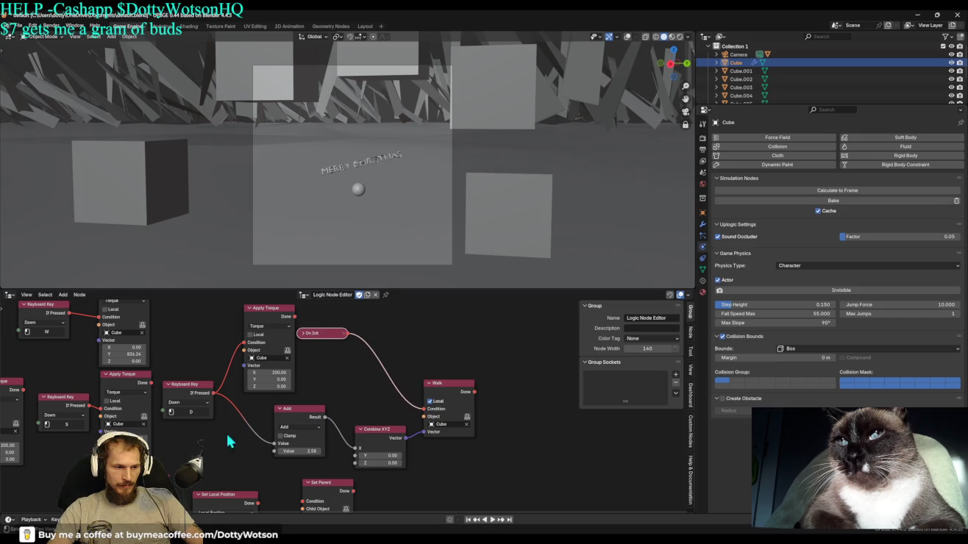
left_click_drag(336, 425, 424, 409)
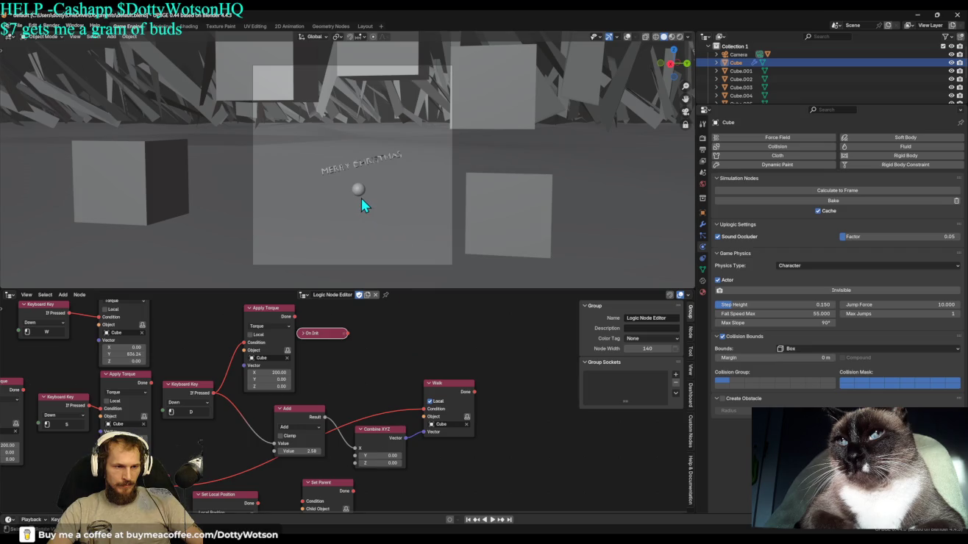
key("p")
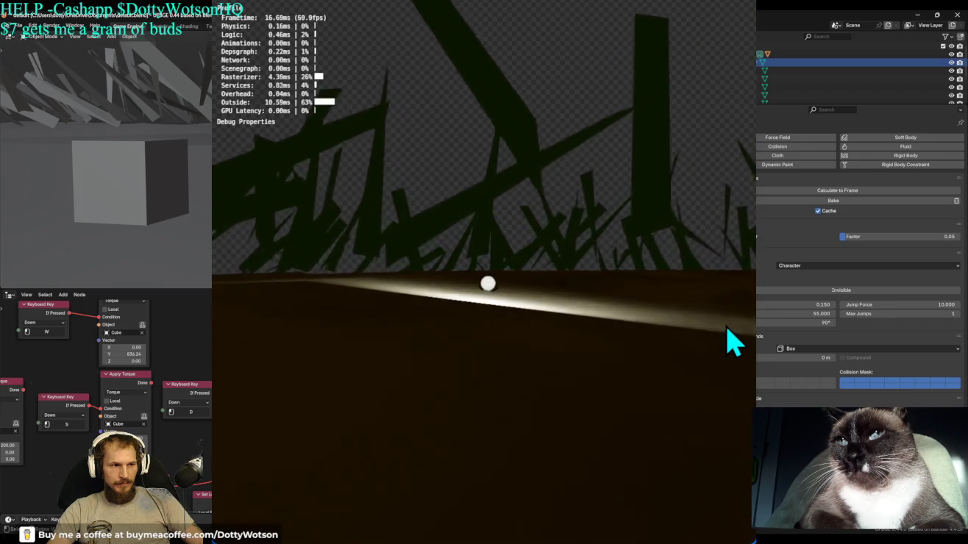
key("Escape")
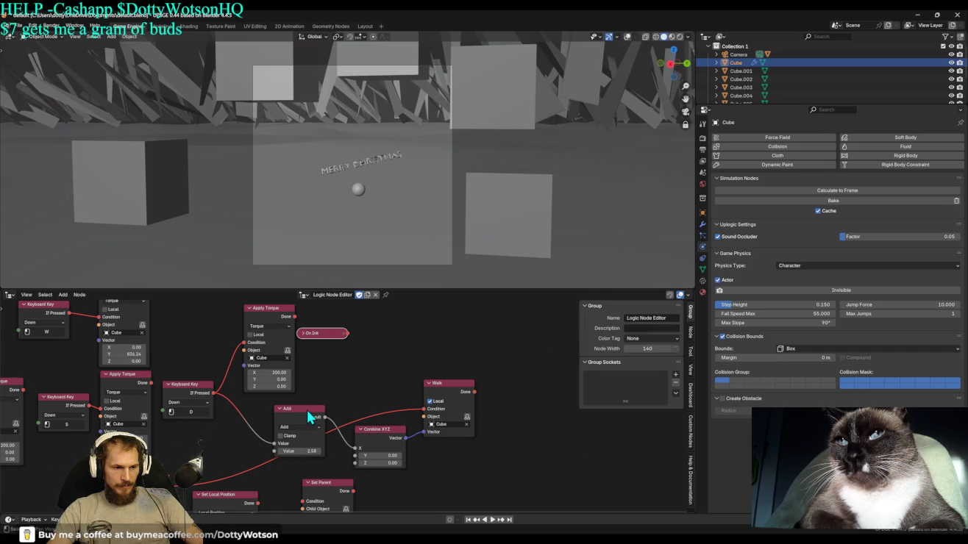
Reroute the key press from Walk's Condition to Apply Torque's Condition and reposition Apply Torque.
left_click_drag(423, 409, 192, 437)
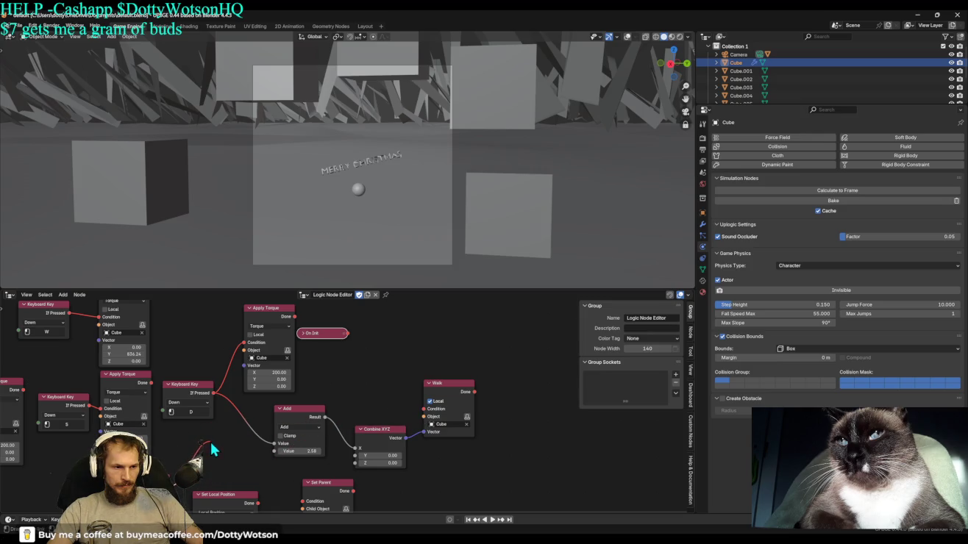
left_click_drag(230, 347, 248, 352)
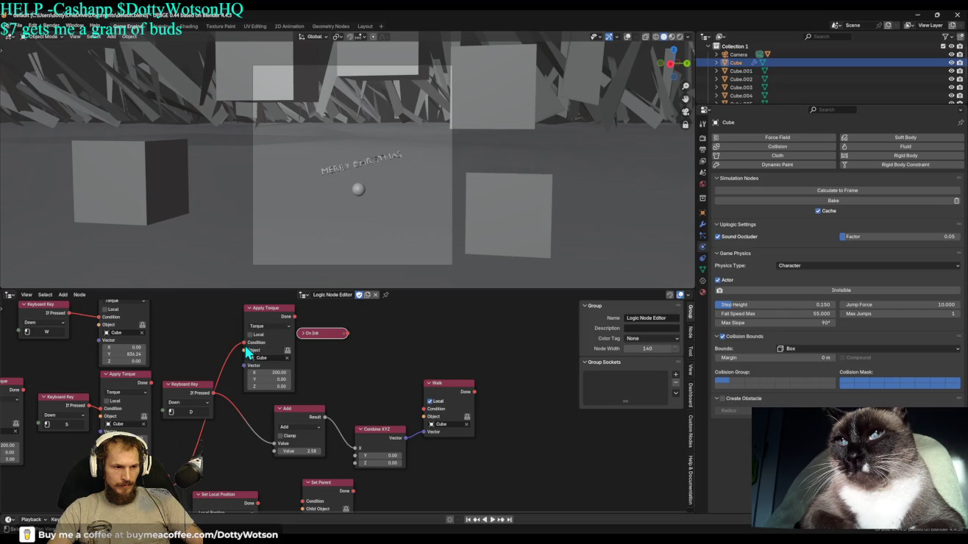
left_click(294, 326)
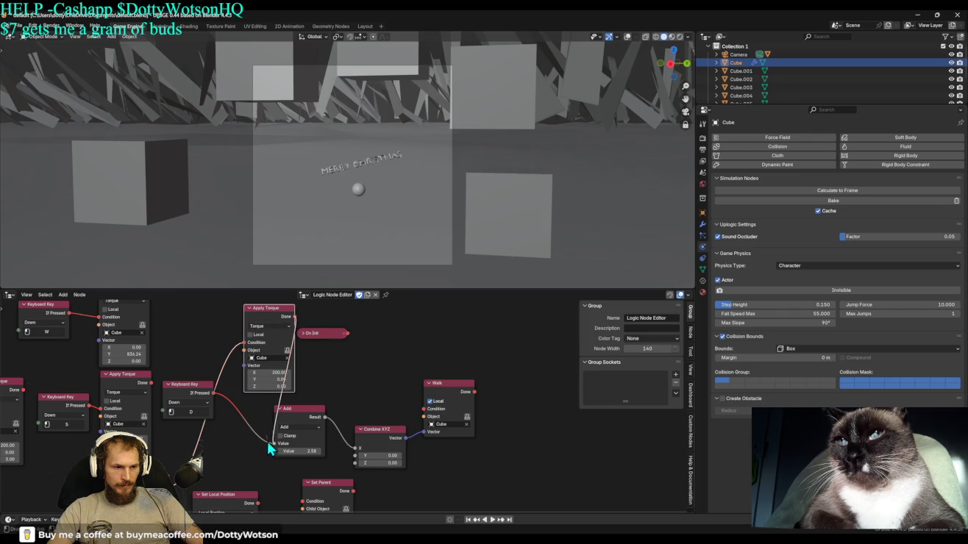
left_click_drag(267, 441, 274, 445)
mouse_move(272, 309)
left_mouse_down()
mouse_move(240, 390)
mouse_move(206, 392)
mouse_move(243, 358)
left_mouse_up()
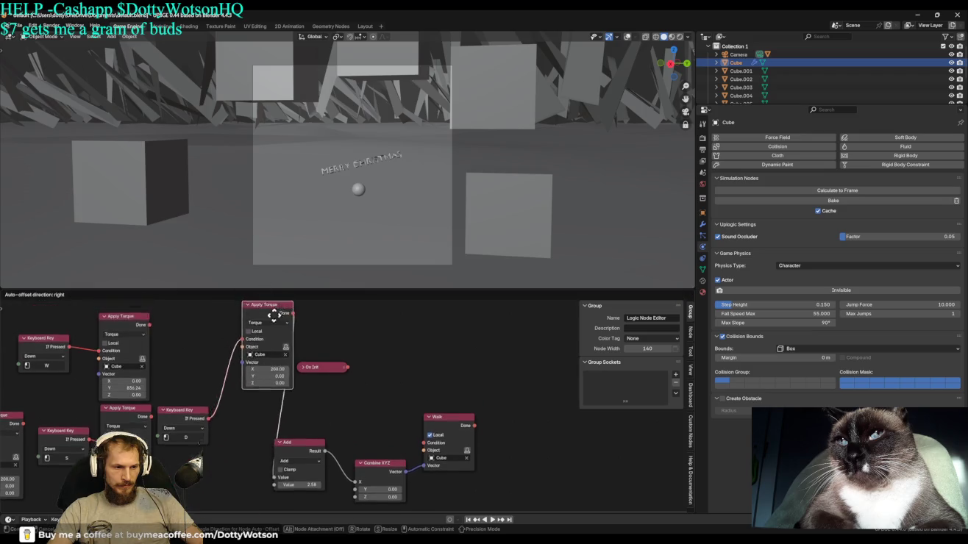
Move the Add node up-right and connect a key press back to Walk's Condition.
left_click_drag(302, 465, 319, 433)
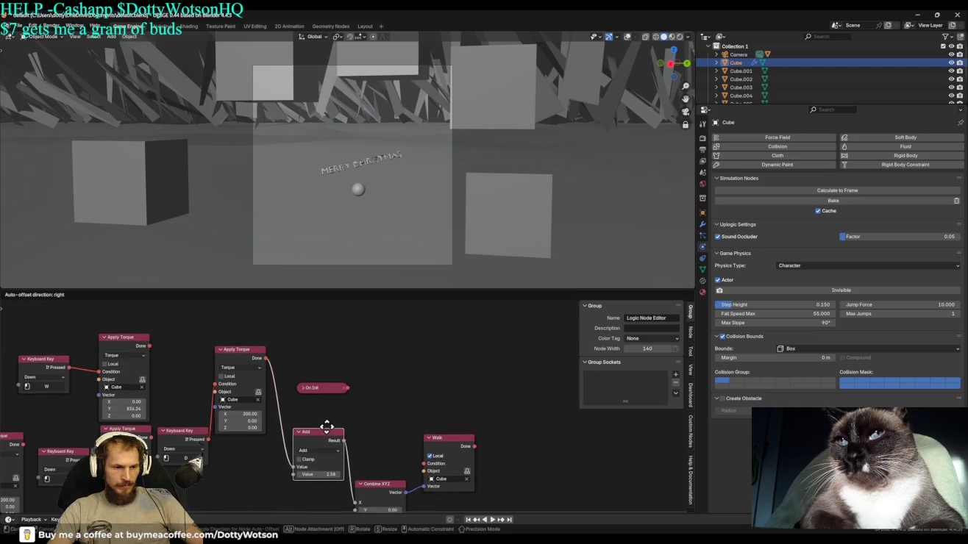
middle_click_drag(363, 435, 397, 369)
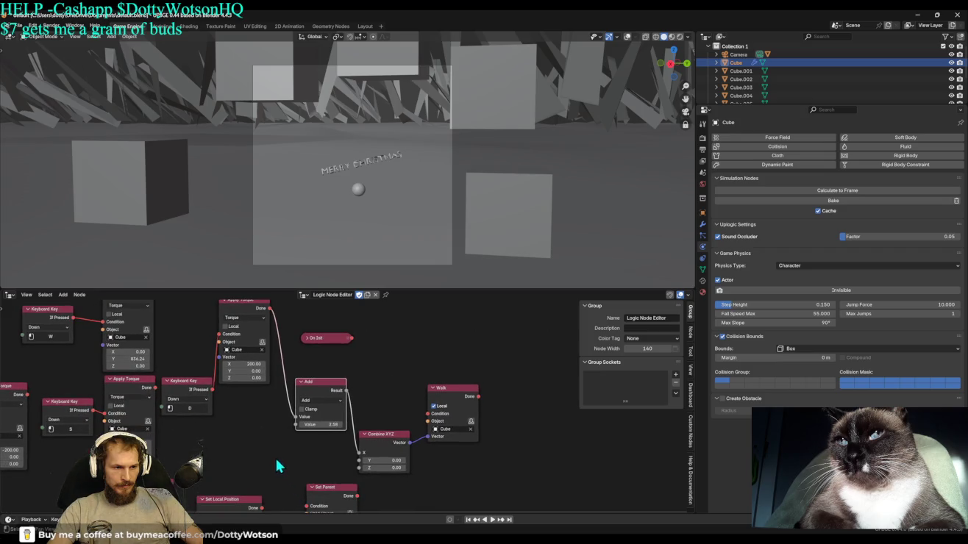
left_click_drag(177, 489, 425, 425)
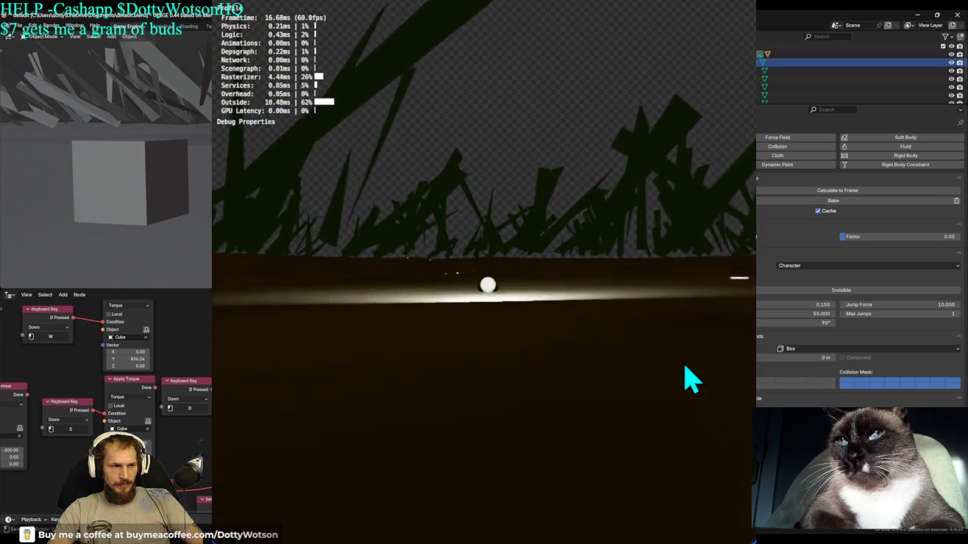
Press Space to make the ball lift off, then stop the game.
key("space")
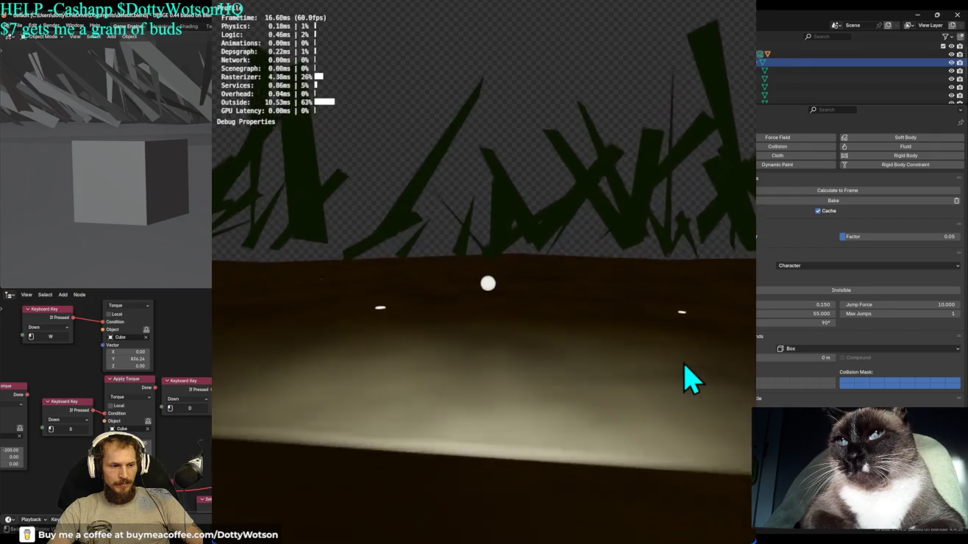
key("Escape")
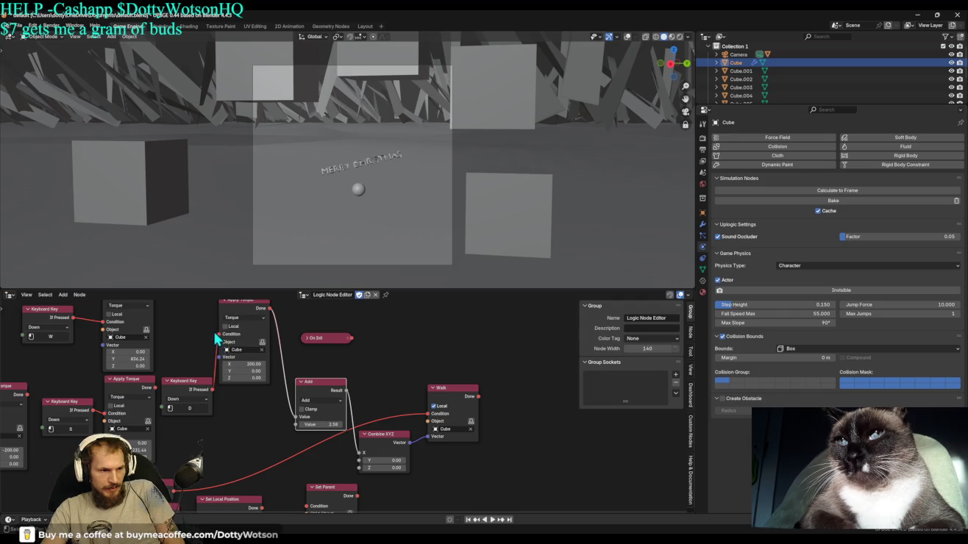
Rewire the Add node's inputs from a lower-left node, clear Walk's Condition, and reposition Add.
left_click_drag(295, 426, 296, 424)
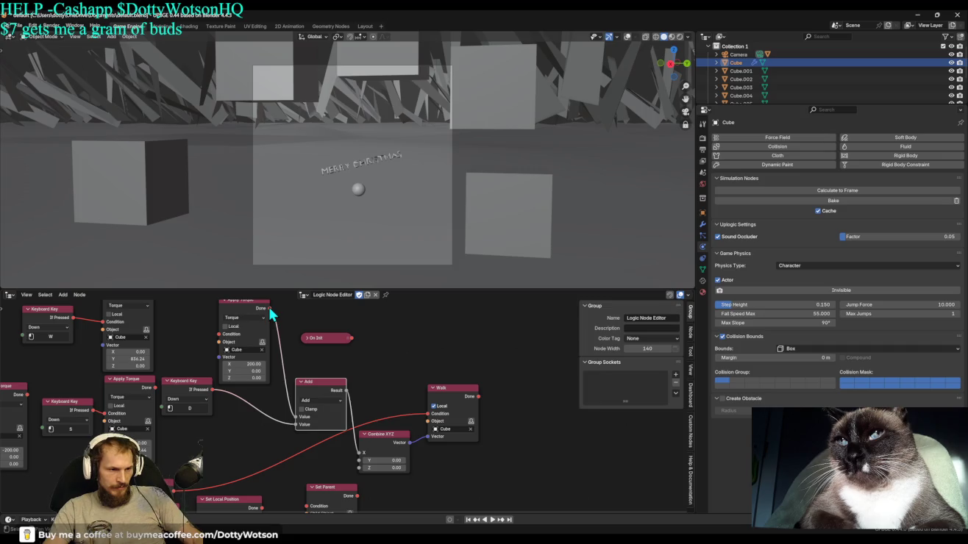
left_click_drag(298, 421, 281, 397)
left_click_drag(429, 417, 326, 440)
left_click_drag(184, 500, 243, 460)
left_click_drag(295, 428, 293, 419)
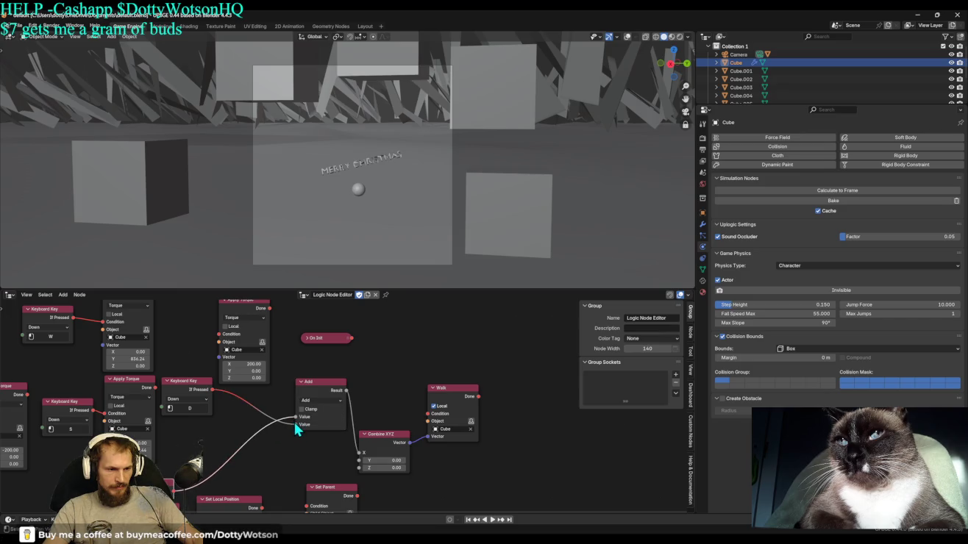
left_click(293, 429)
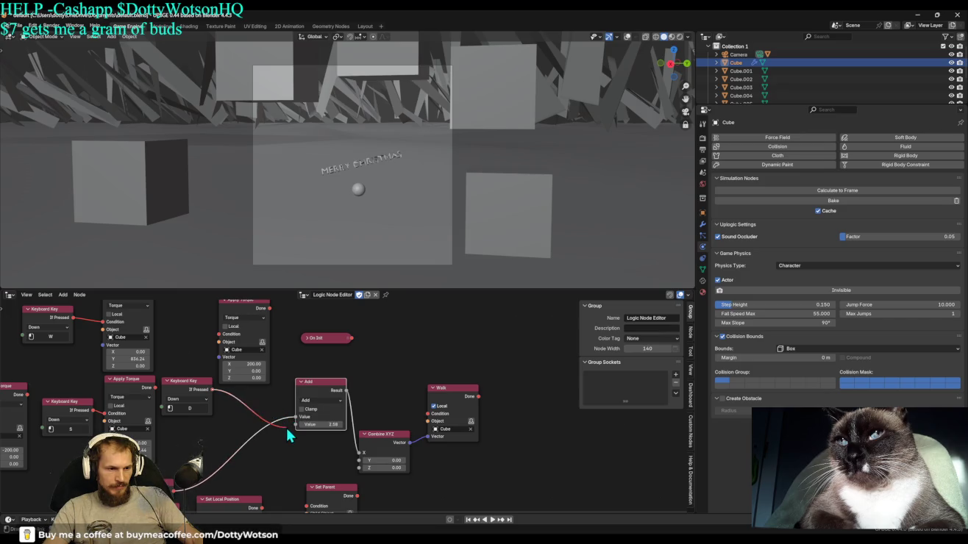
left_click_drag(316, 384, 275, 429)
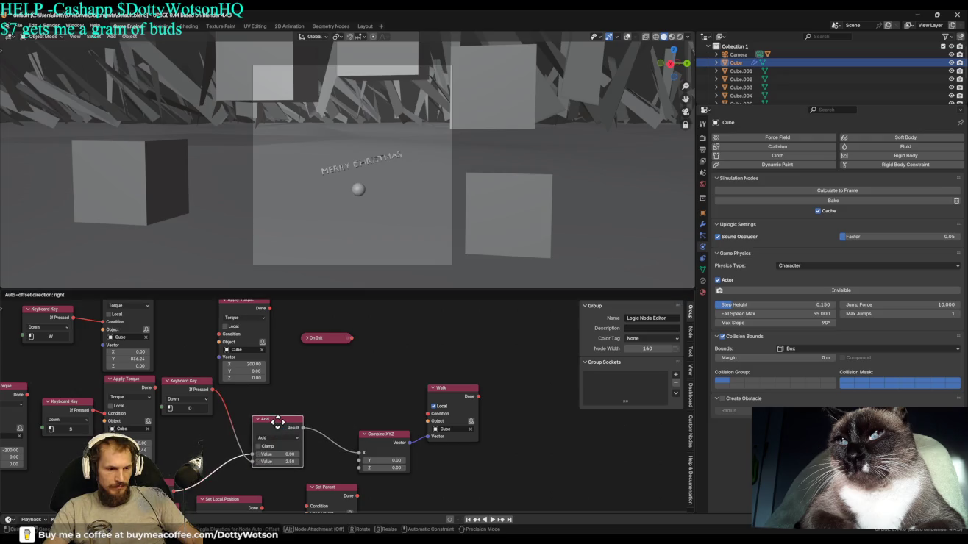
Insert a duplicate Add node before Combine XYZ, delete it again, and run the game.
key("shift+d")
left_click(339, 429)
left_click(342, 459)
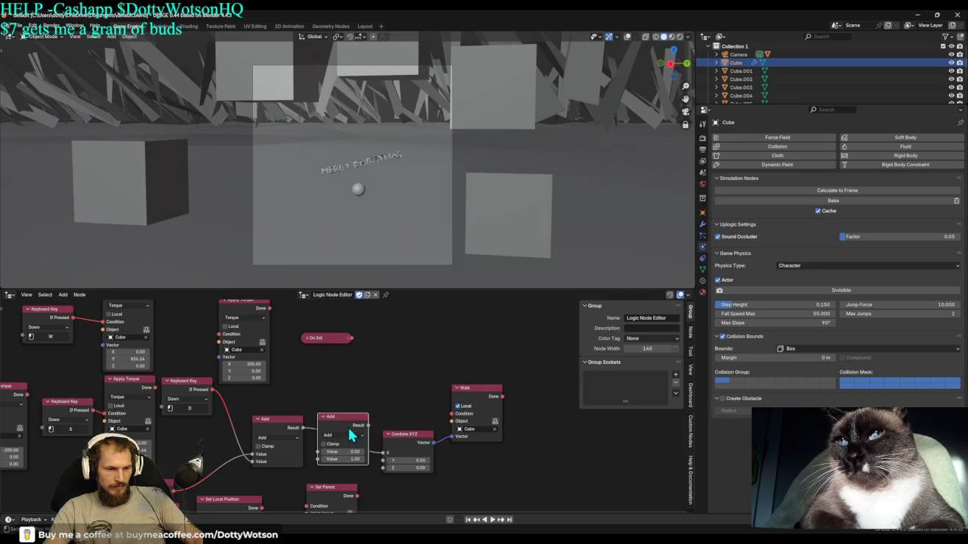
key("ctrl+x")
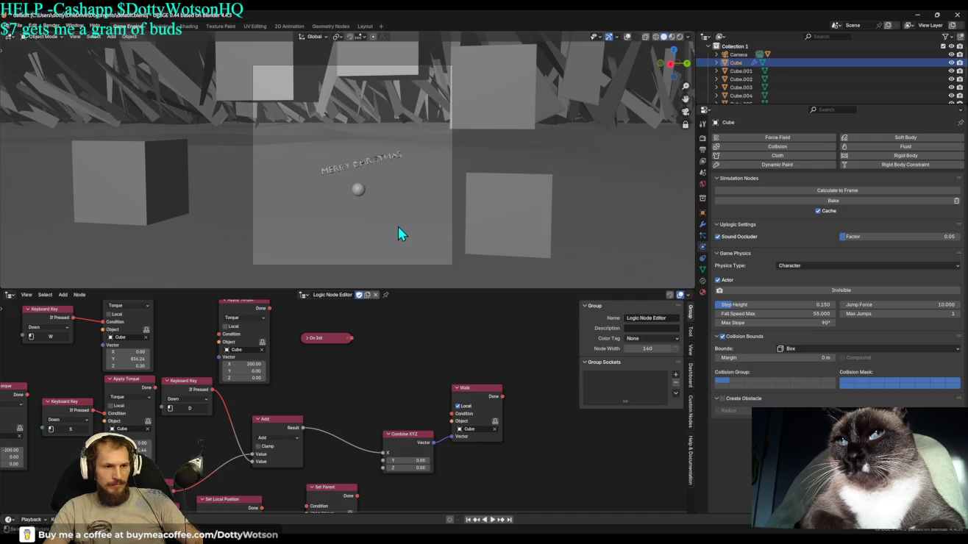
key("p")
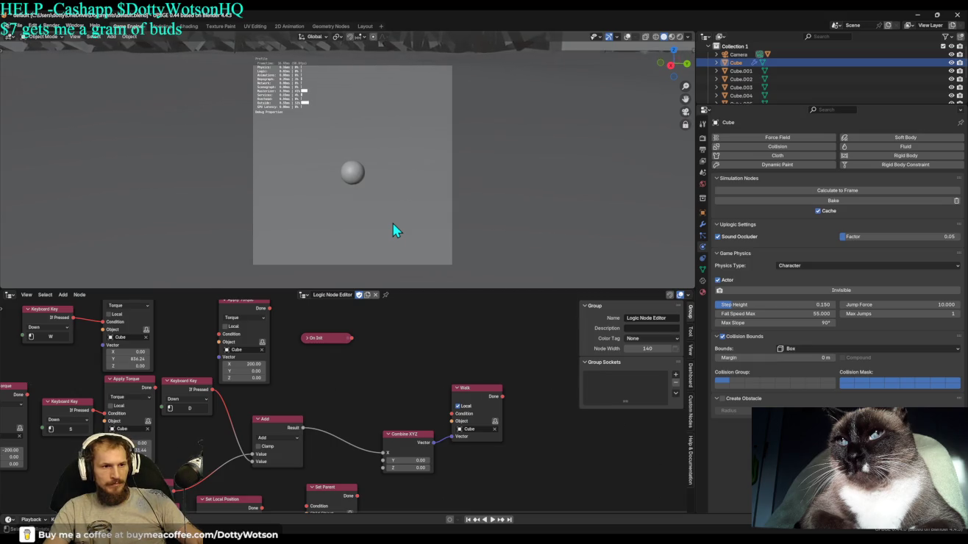
Pull the link off Add's second Value so it reverts to 2.58, testing the game around it.
key("Escape")
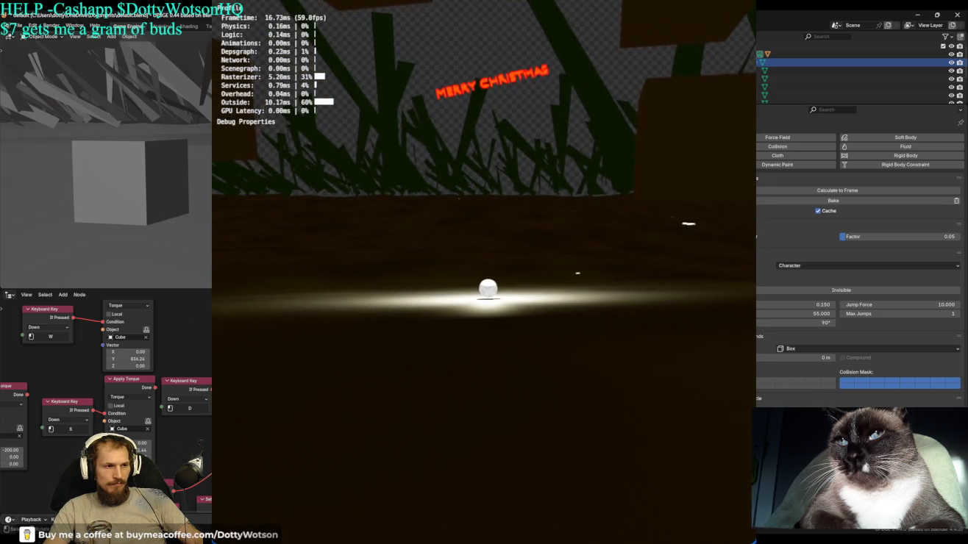
key("Escape")
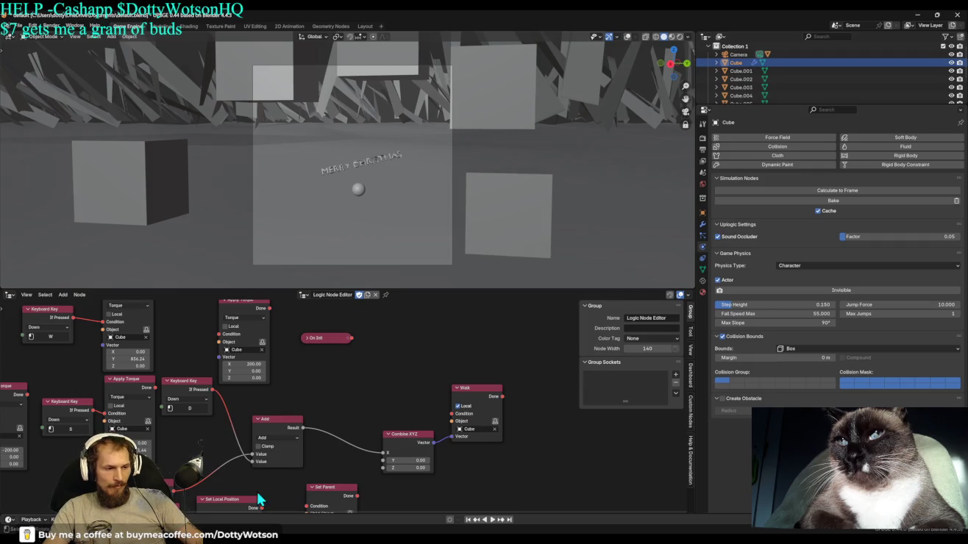
mouse_move(261, 467)
left_mouse_down()
mouse_move(235, 452)
mouse_move(244, 449)
left_mouse_up()
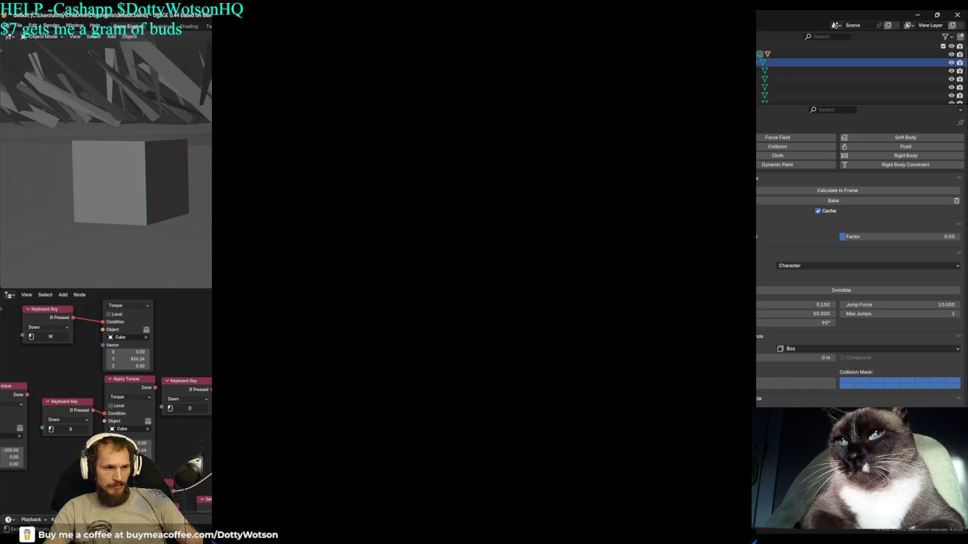
key("Escape")
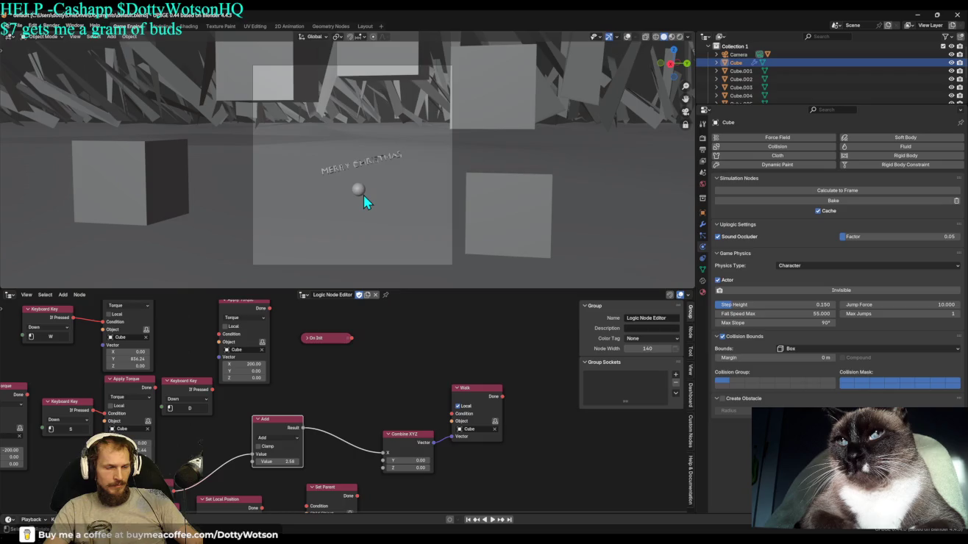
Drive Walk's Condition from On Update, place Add beside Combine XYZ, and test the game.
left_click_drag(259, 460, 451, 413)
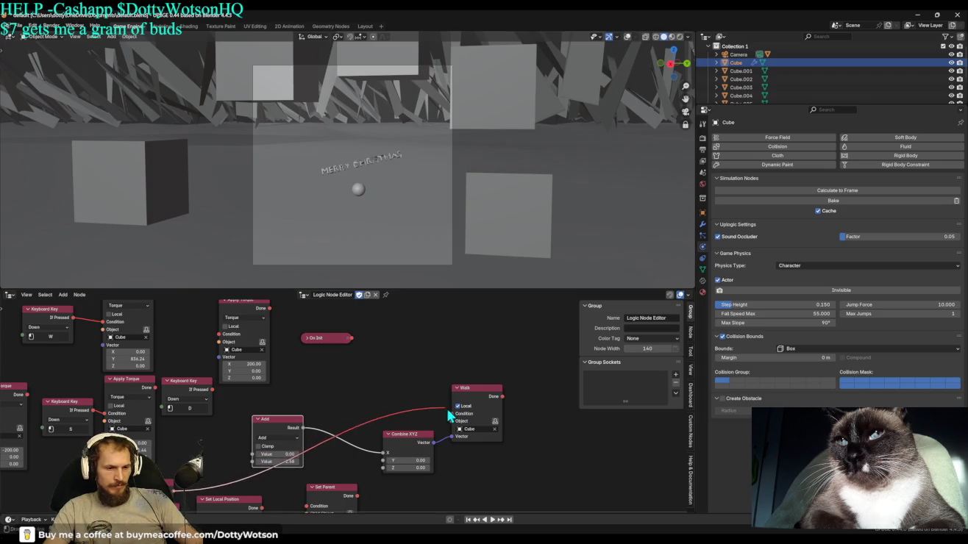
mouse_move(284, 417)
left_mouse_down()
mouse_move(313, 384)
mouse_move(325, 416)
left_mouse_up()
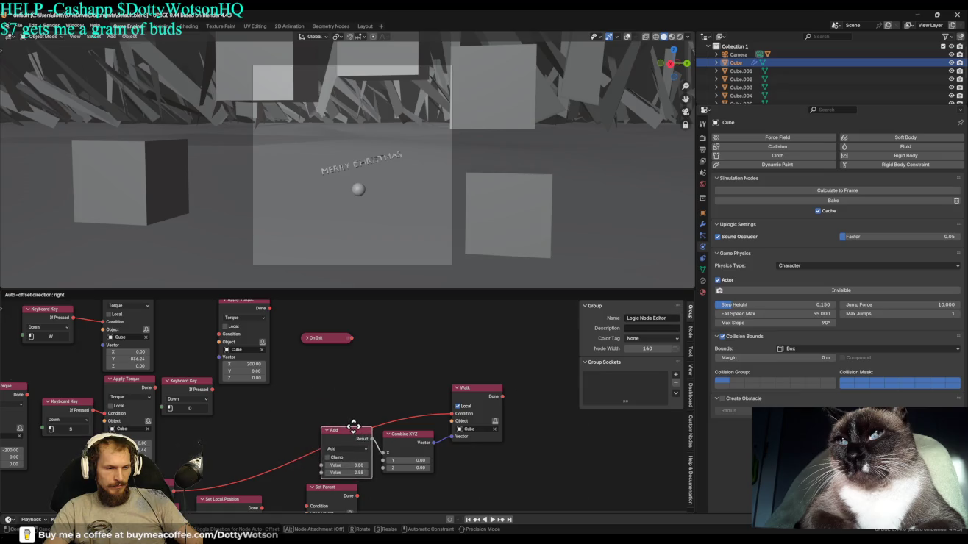
left_click_drag(325, 416, 378, 474)
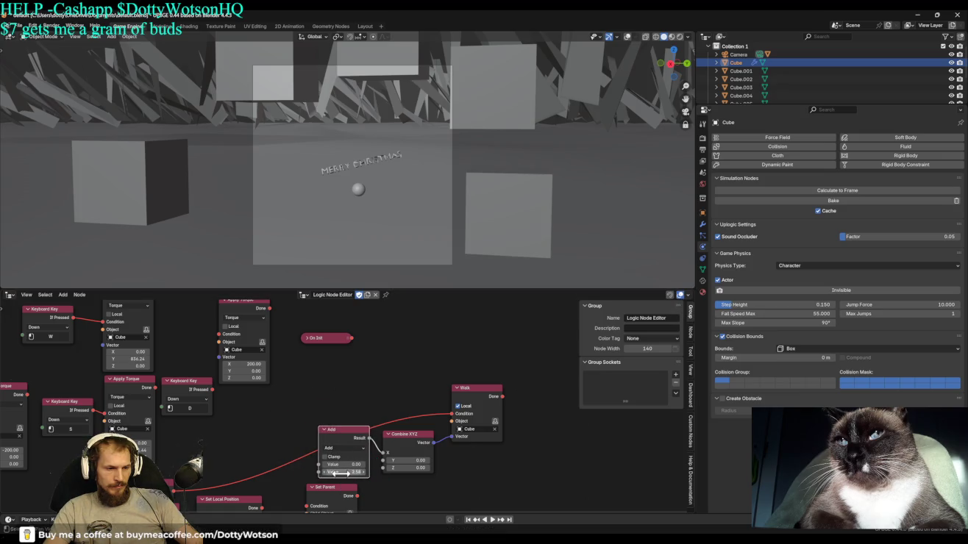
mouse_move(173, 492)
left_mouse_down()
mouse_move(384, 369)
mouse_move(405, 384)
left_mouse_up()
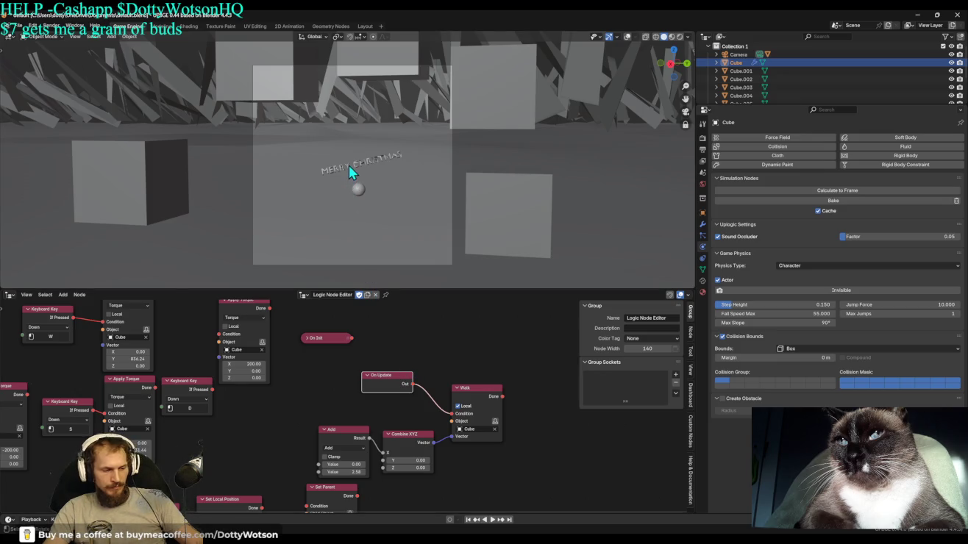
key("p")
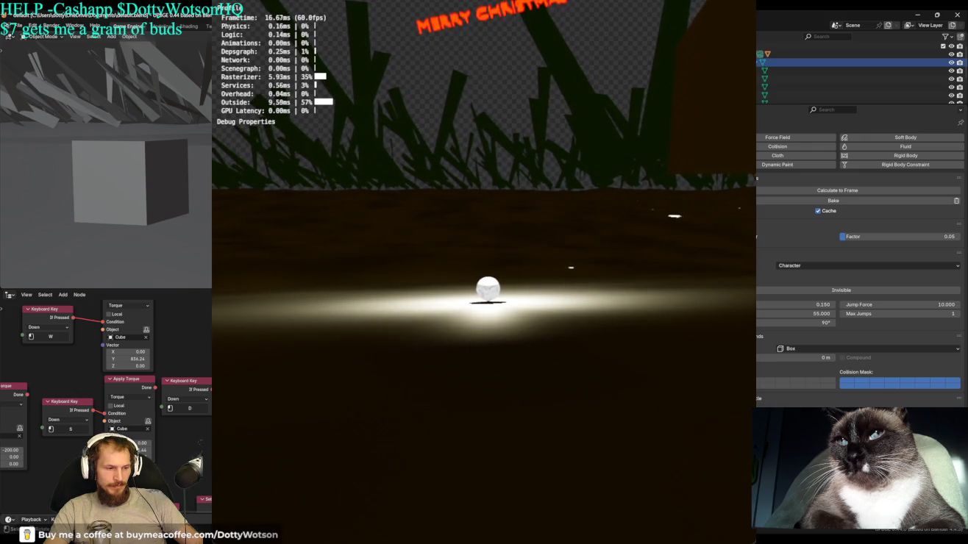
key("Escape")
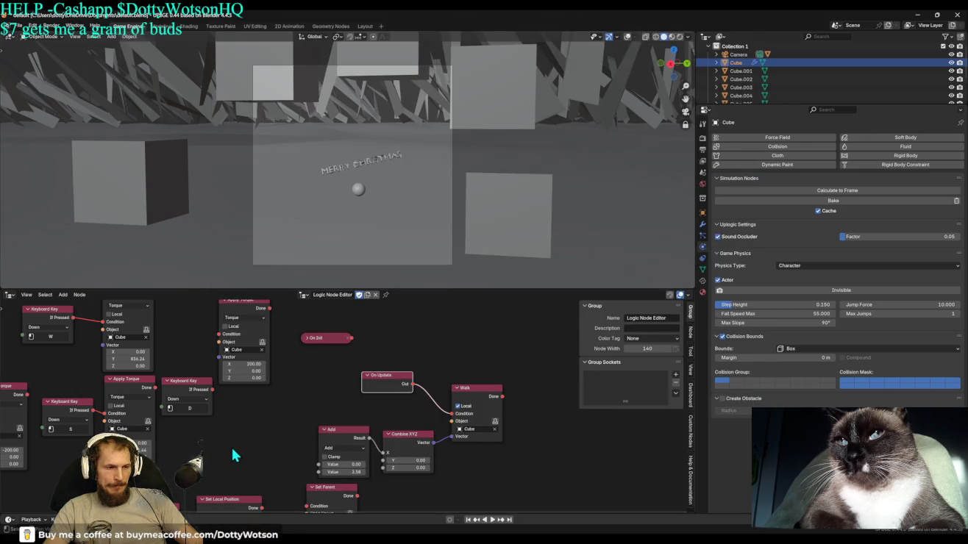
Connect the D key's If Pressed output to Add's Value and test the game.
left_click_drag(278, 433, 318, 464)
left_click_drag(205, 383, 315, 437)
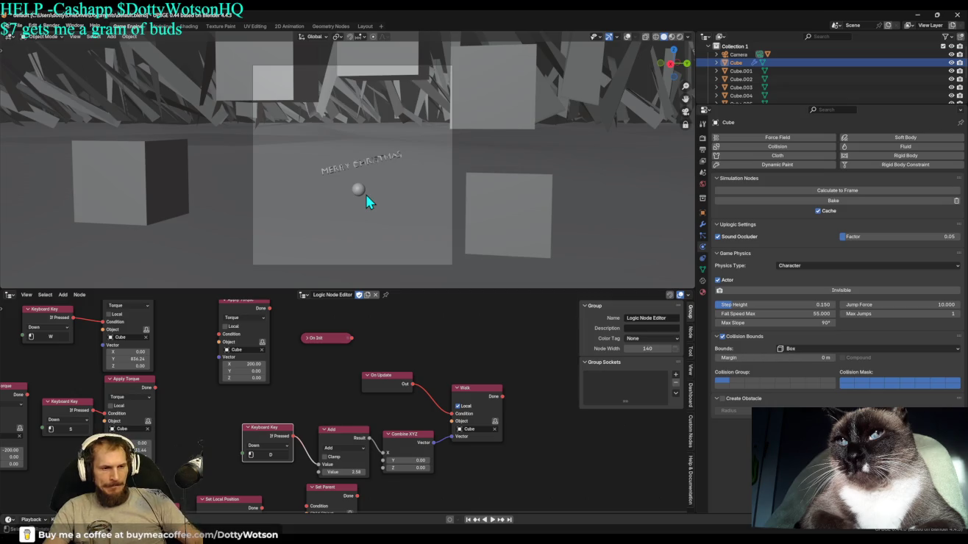
key("p")
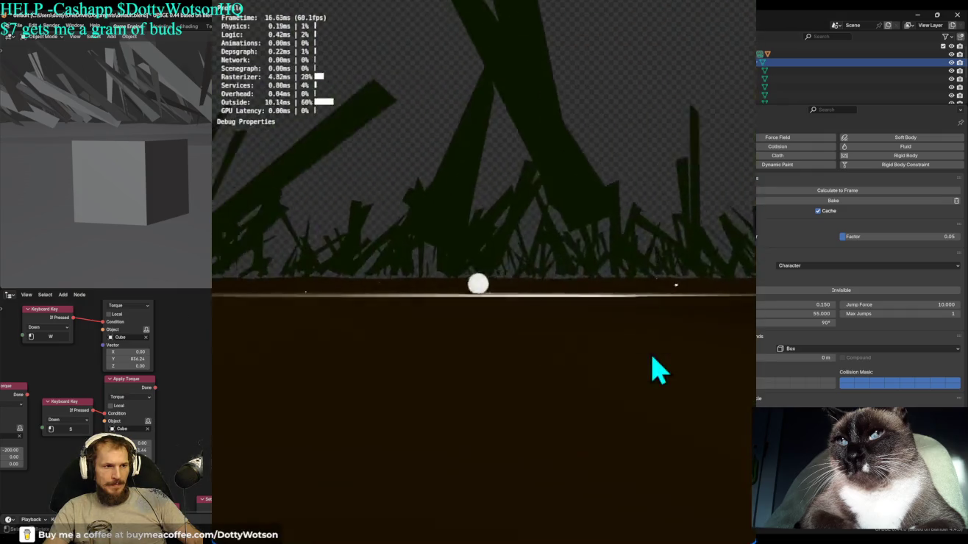
key("Escape")
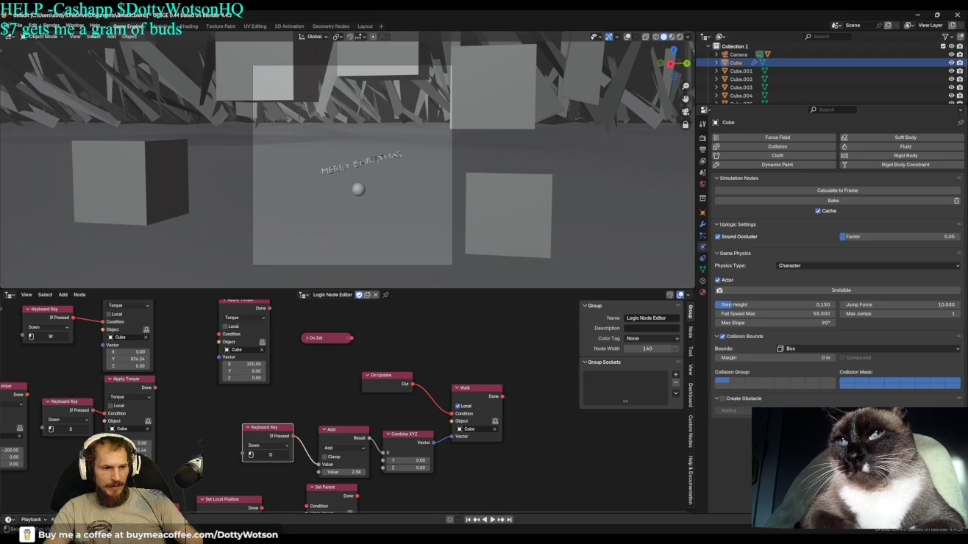
Link On Init to Walk's Condition, move On Update aside, and relaunch the game.
left_click_drag(397, 364, 451, 413)
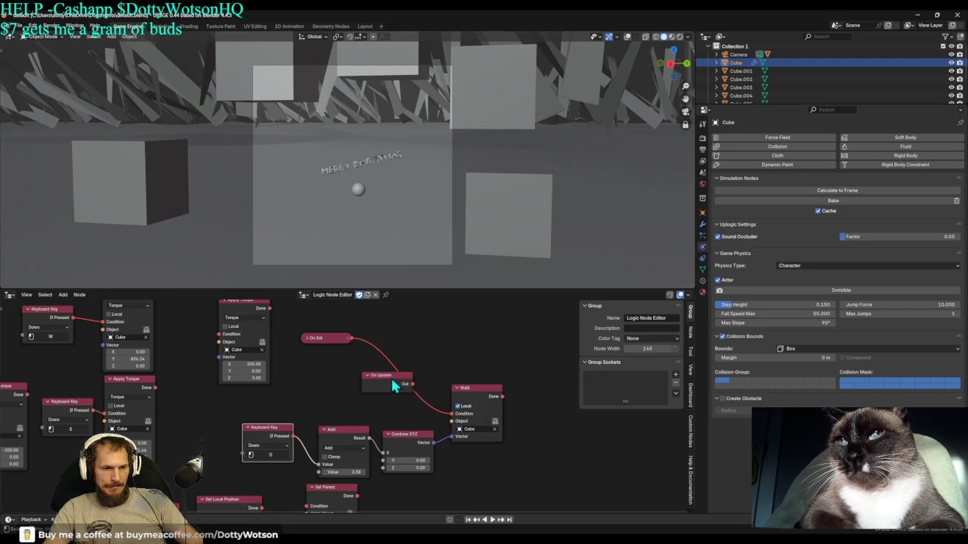
left_click_drag(406, 378, 327, 369)
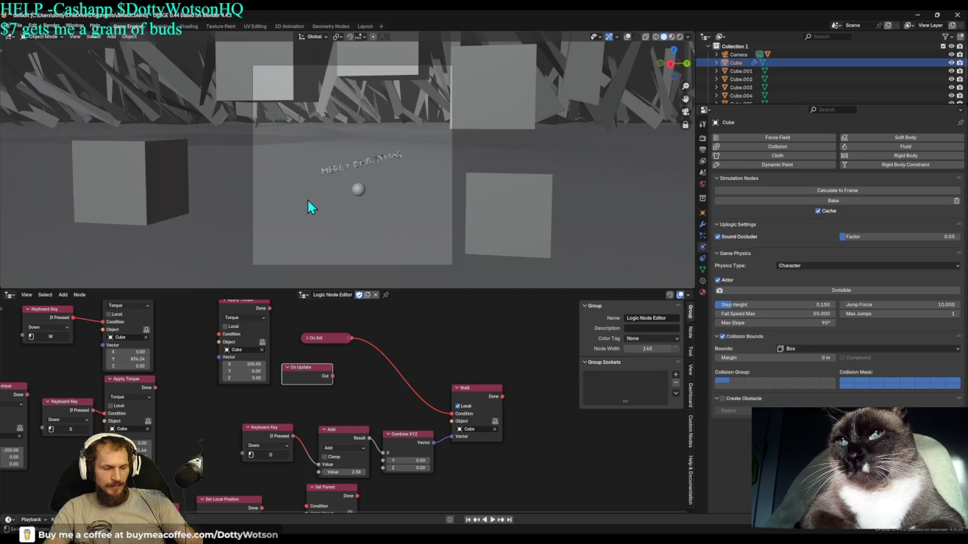
key("p")
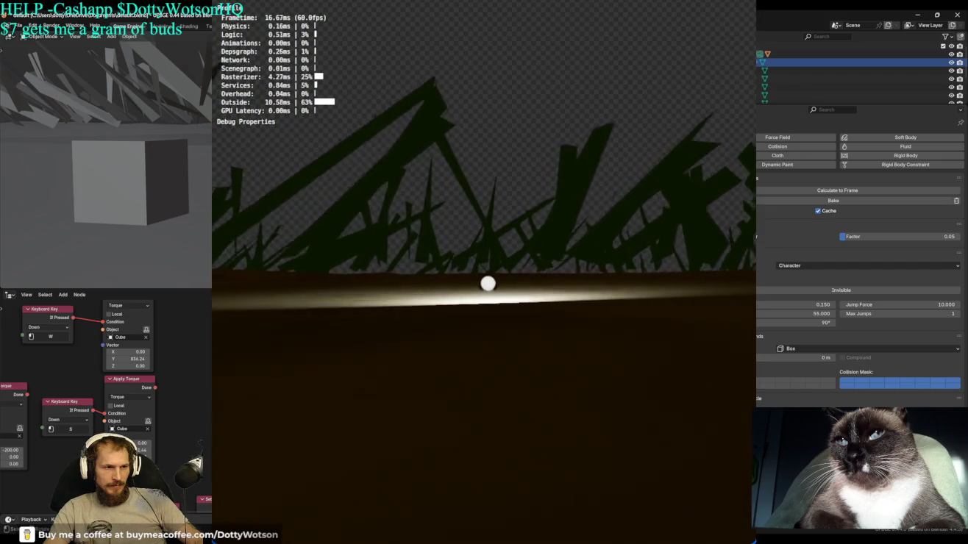
Change the math node's operation from Add to Multiply, keeping 2.58, and run the game.
key("Escape")
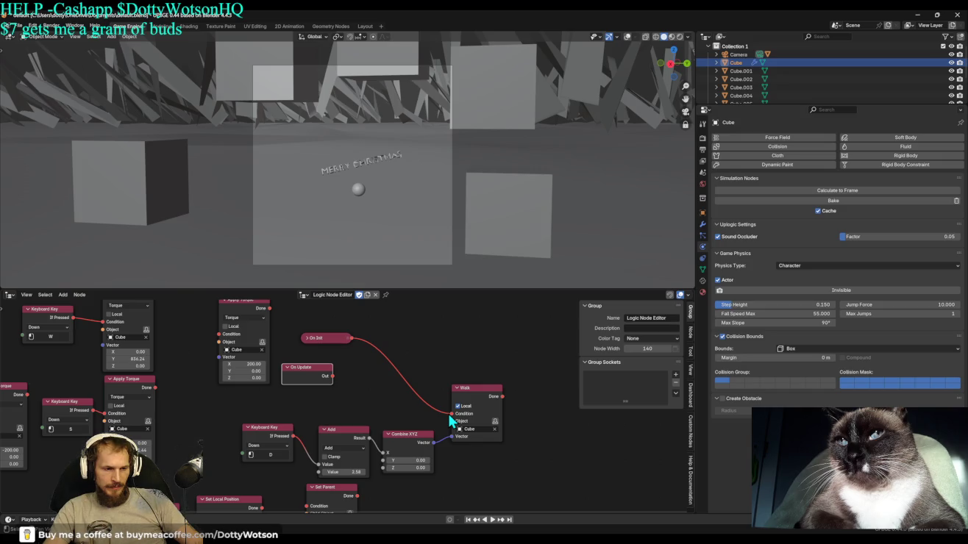
left_click(349, 471)
key("Return")
key("shift+a")
key("Escape")
left_click(346, 450)
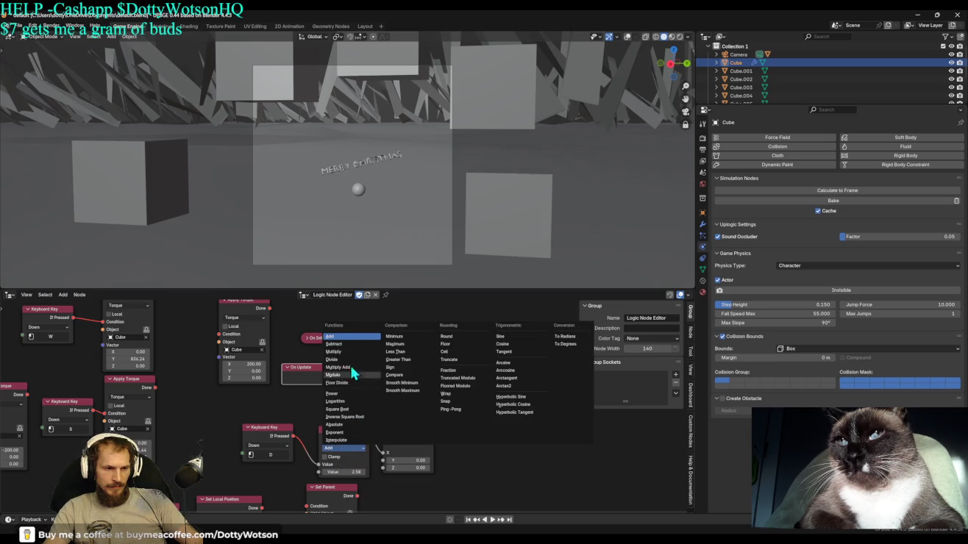
left_click(371, 351)
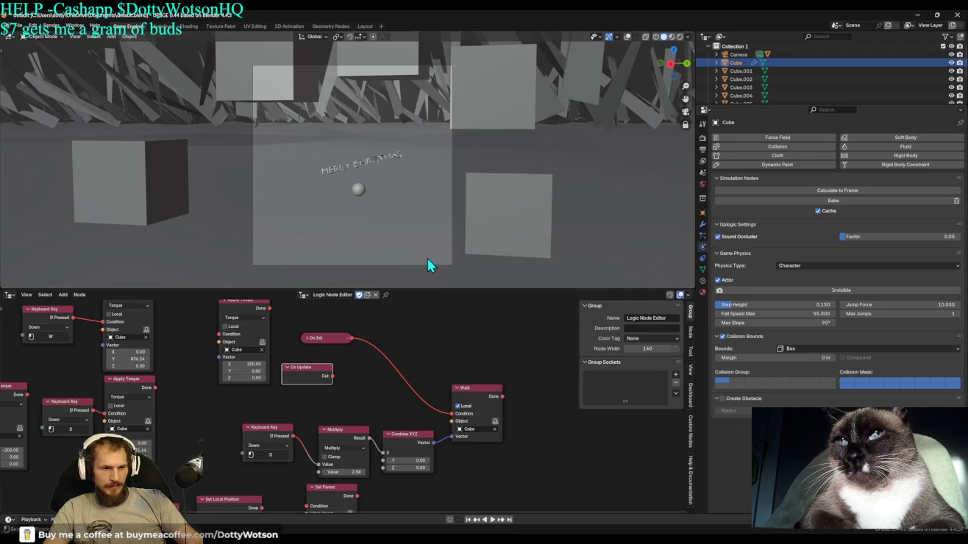
key("p")
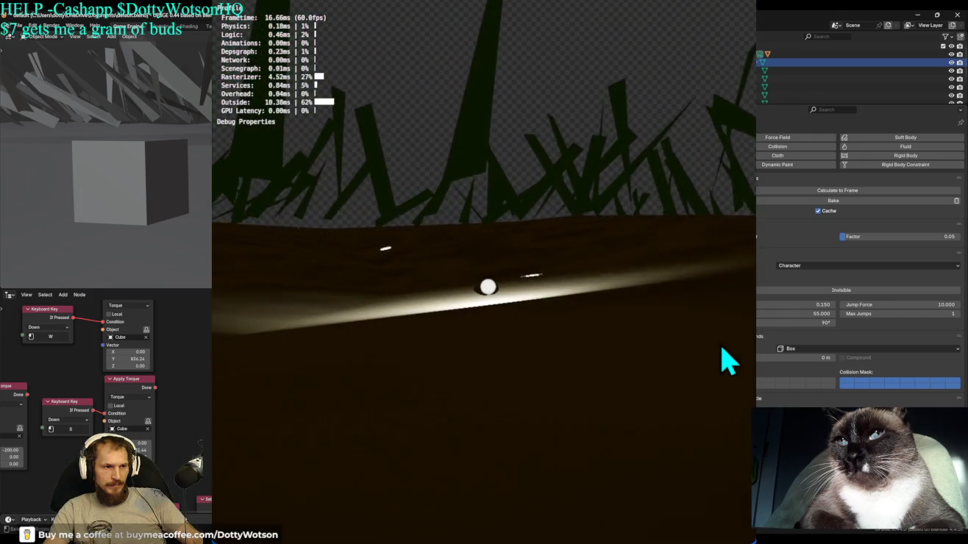
Uncheck Local on the Walk node and rerun the game.
key("Escape")
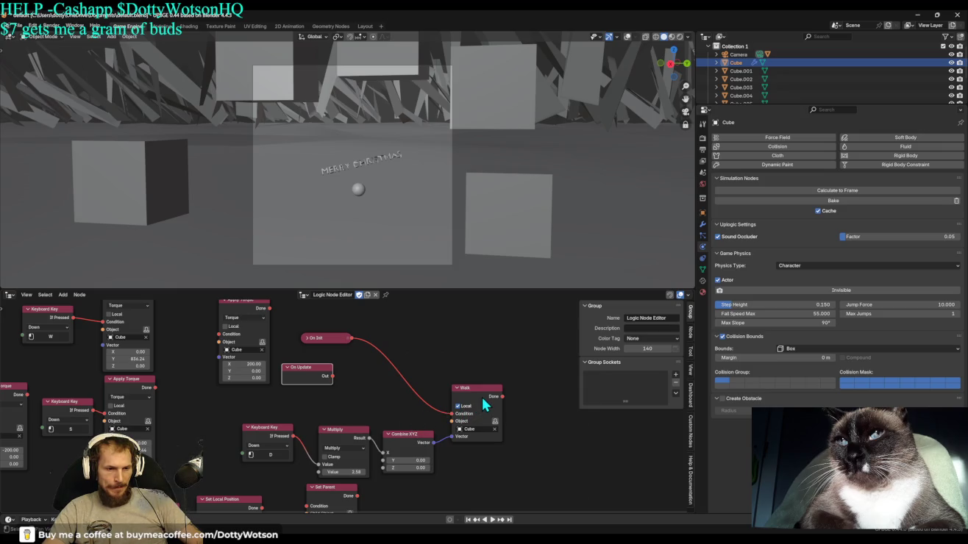
left_click(462, 406)
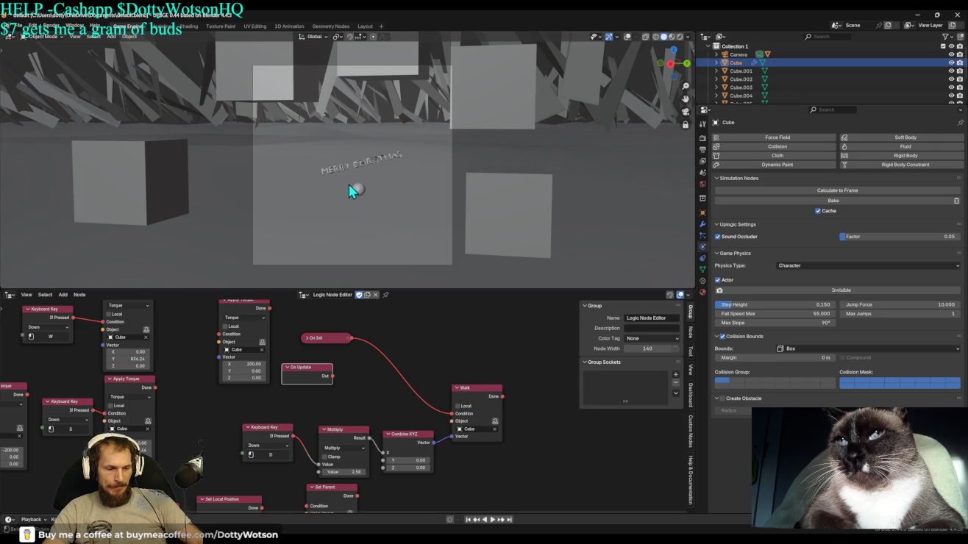
key("p")
key("Escape")
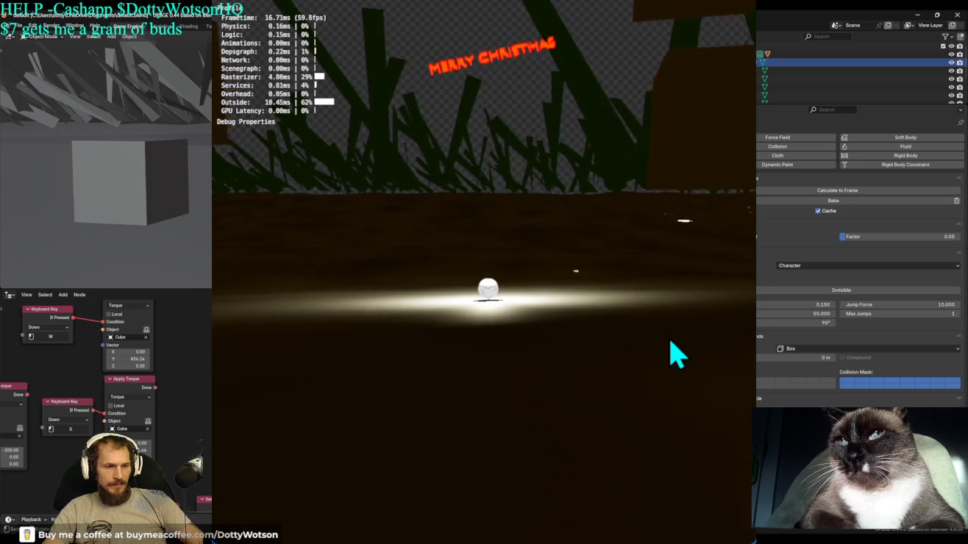
key("Escape")
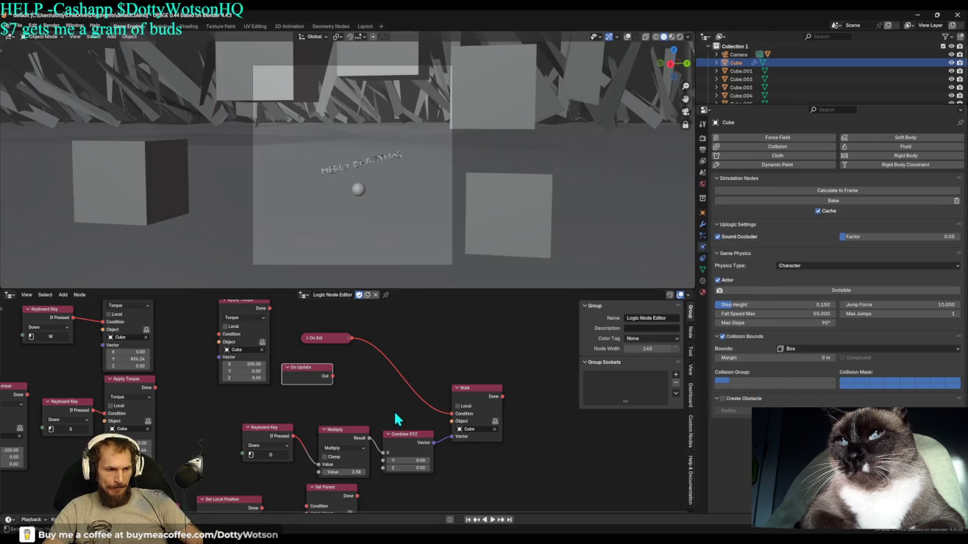
Replace On Init with the D key press on Walk's Condition and place the D key node beside Walk.
left_click_drag(452, 413, 392, 356)
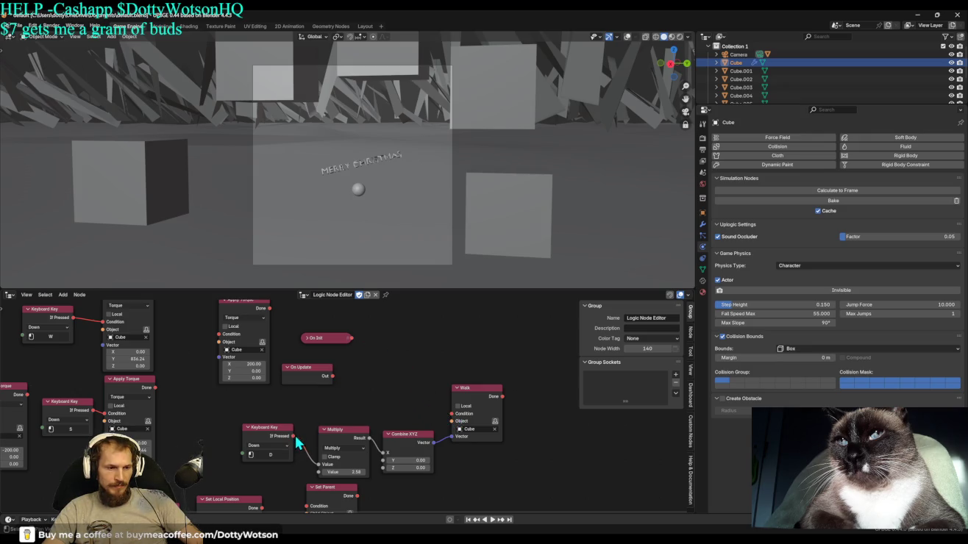
left_click_drag(293, 436, 451, 413)
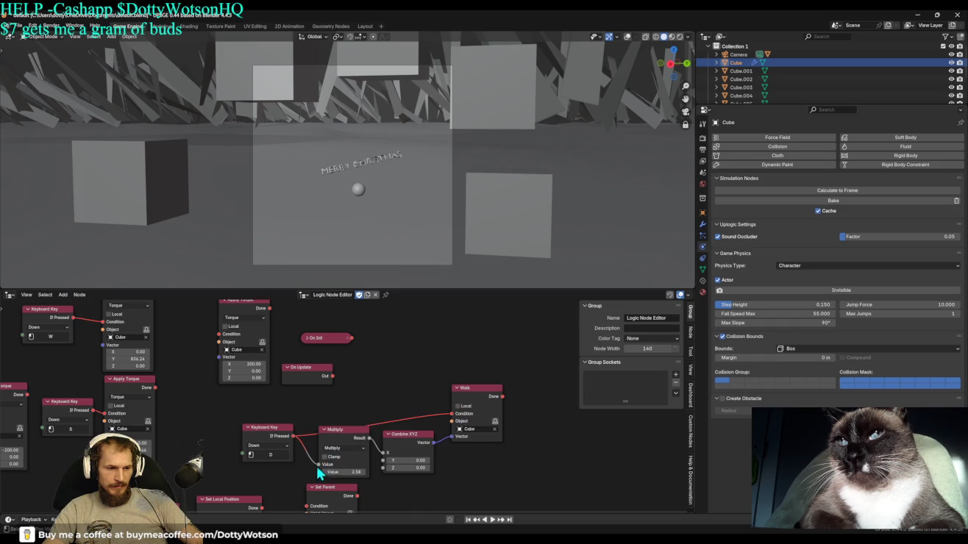
left_click_drag(287, 457, 405, 394)
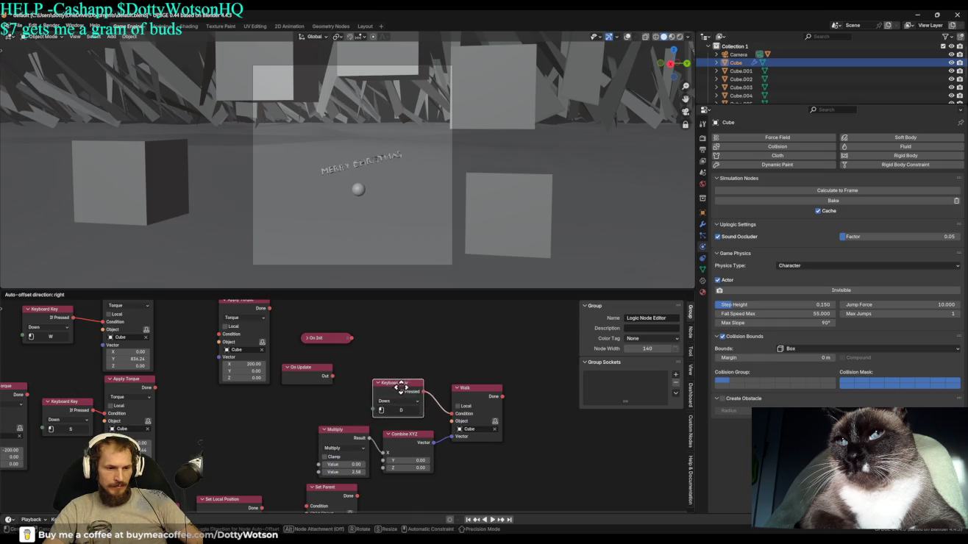
left_click(406, 395)
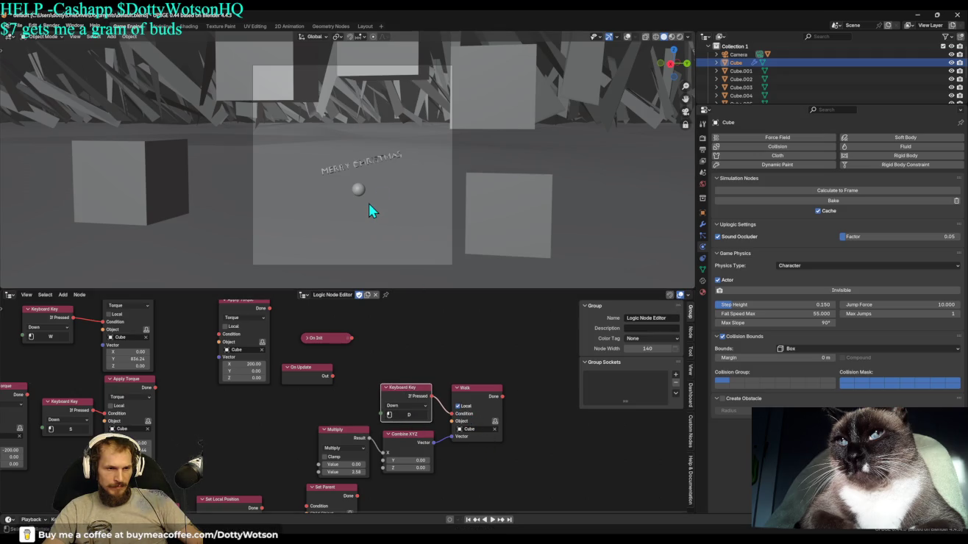
Test-run the game, stop it, then shift the D key node to the left.
key("p")
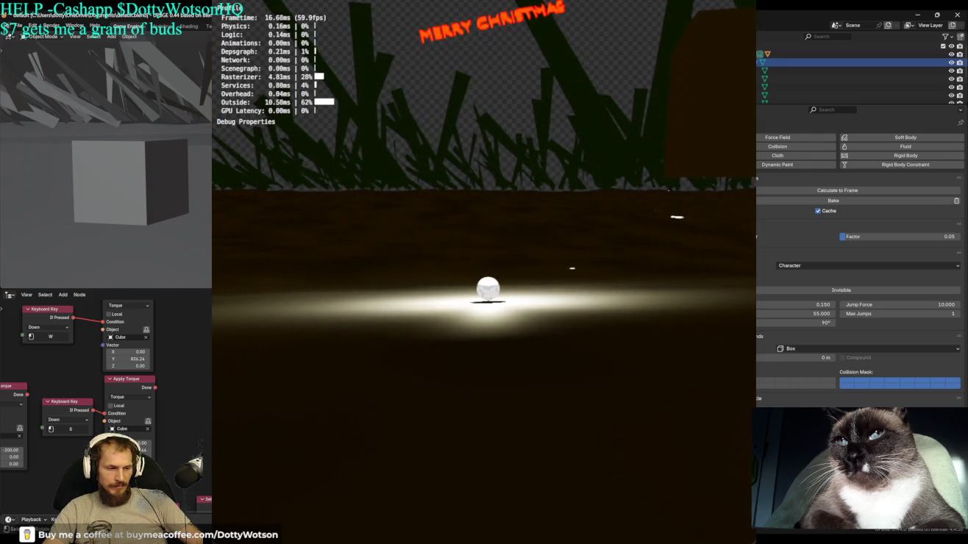
key("Escape")
left_click(343, 429)
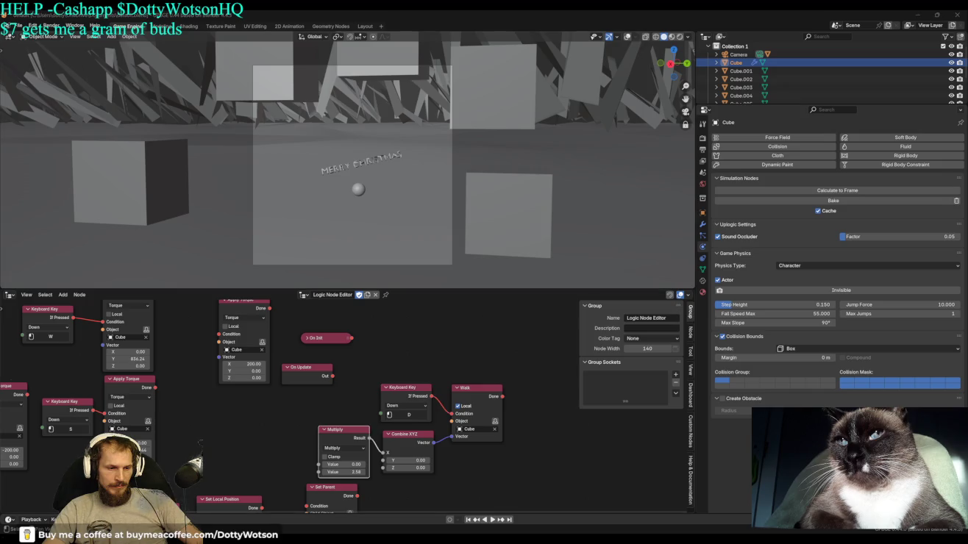
mouse_move(420, 396)
left_mouse_down()
mouse_move(230, 405)
mouse_move(252, 406)
mouse_move(317, 468)
left_mouse_up()
Change the math node's operation from Multiply to Add.
left_click_drag(282, 441, 281, 439)
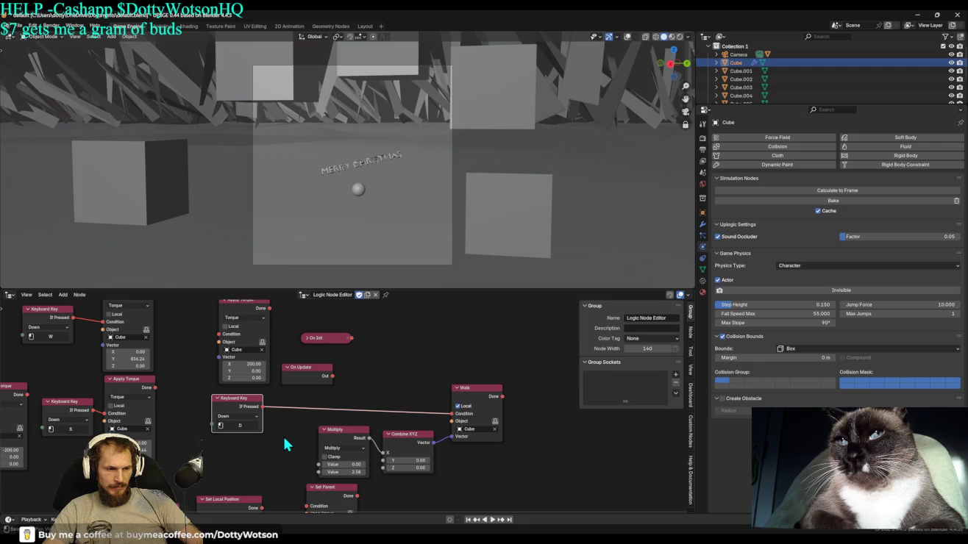
left_click(343, 447)
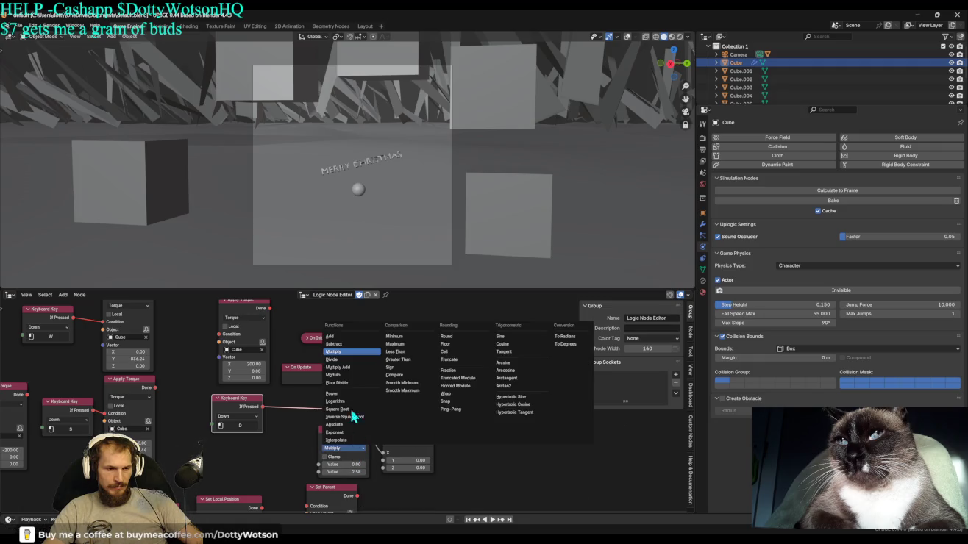
left_click(339, 336)
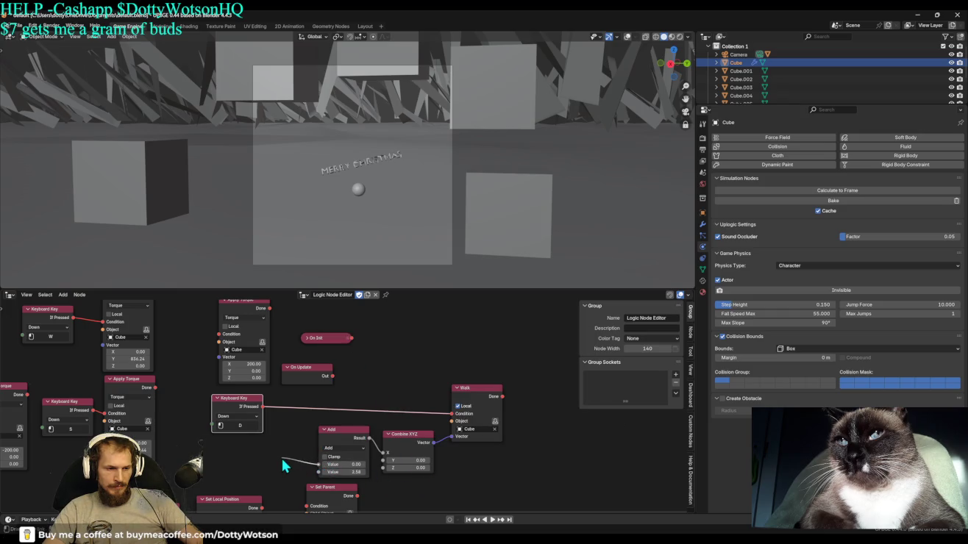
Add a Get World Angular Velocity node reading the Cube and link it into the Add node.
key("shift+a")
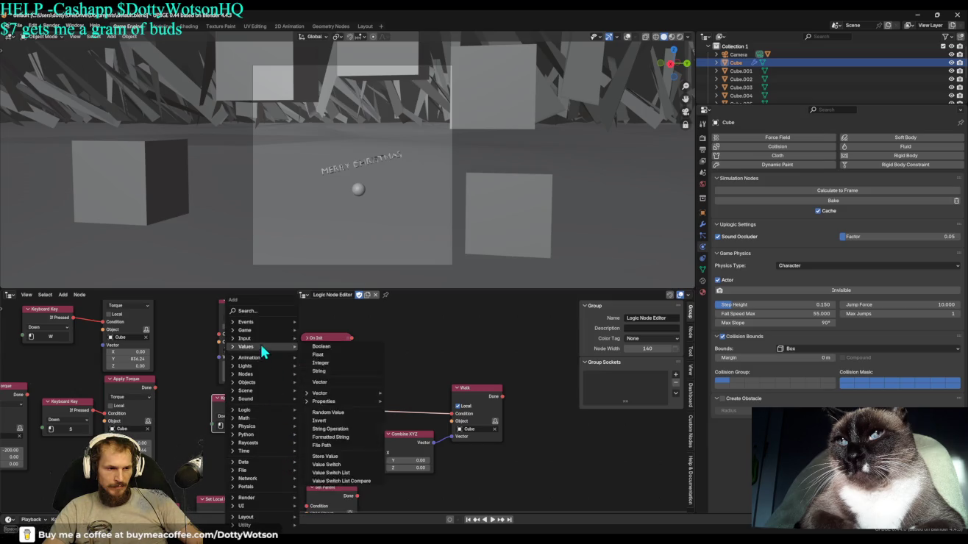
mouse_move(248, 381)
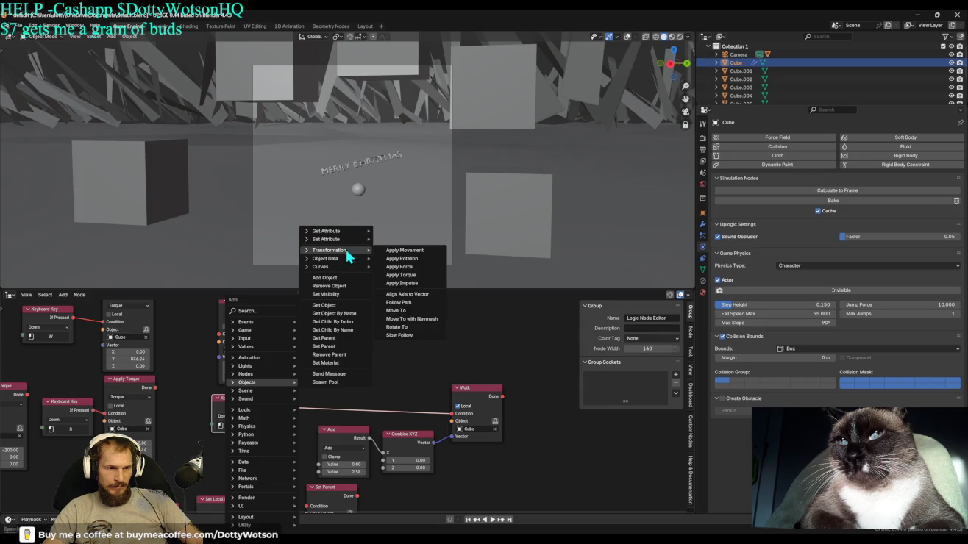
mouse_move(333, 231)
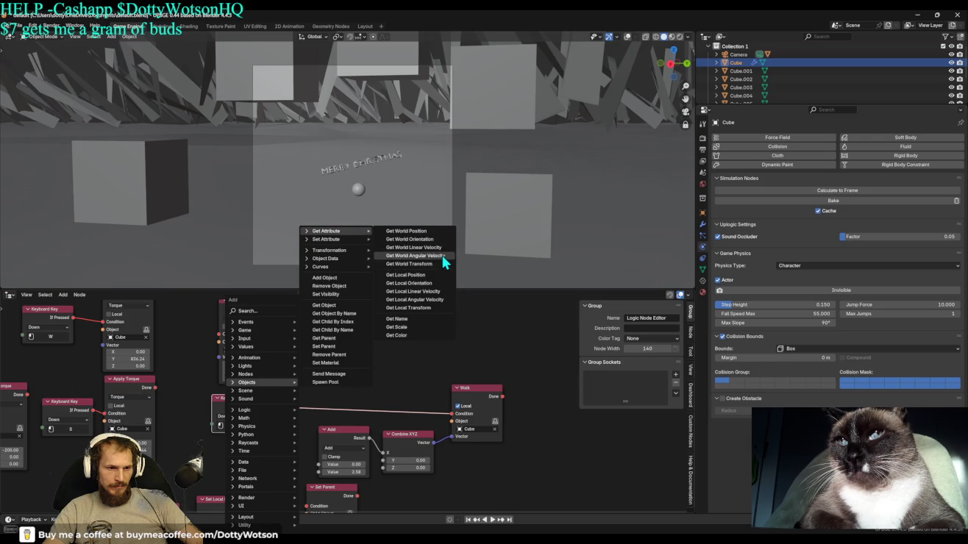
left_click(444, 259)
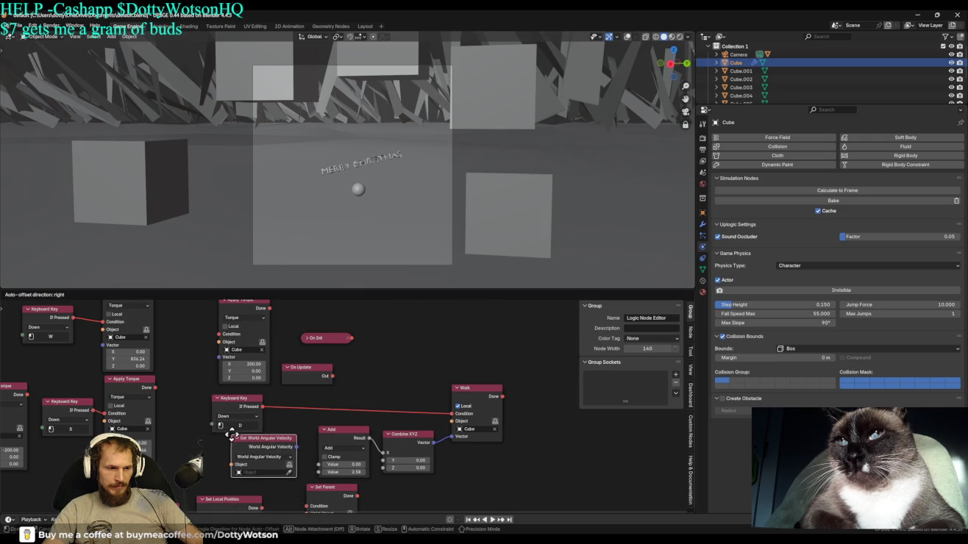
left_click(236, 443)
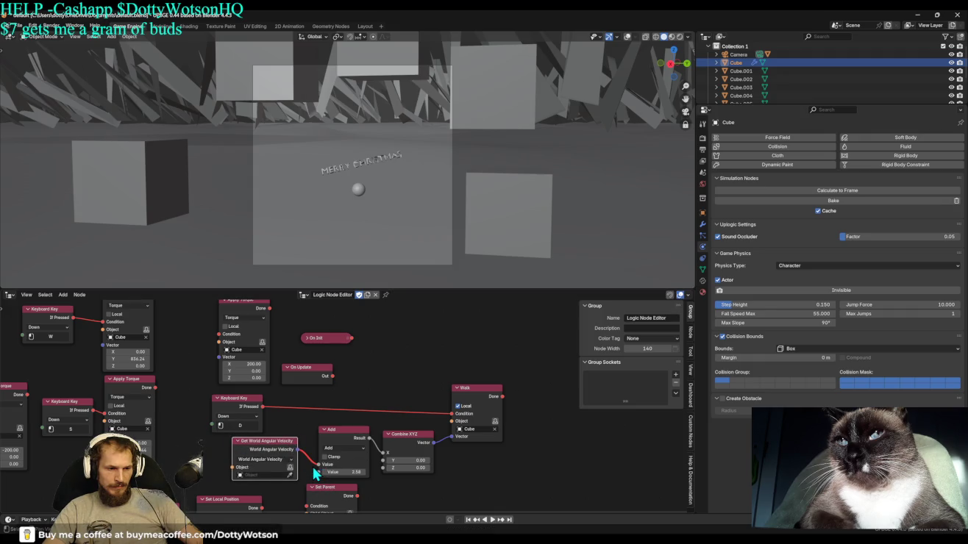
left_click(262, 475)
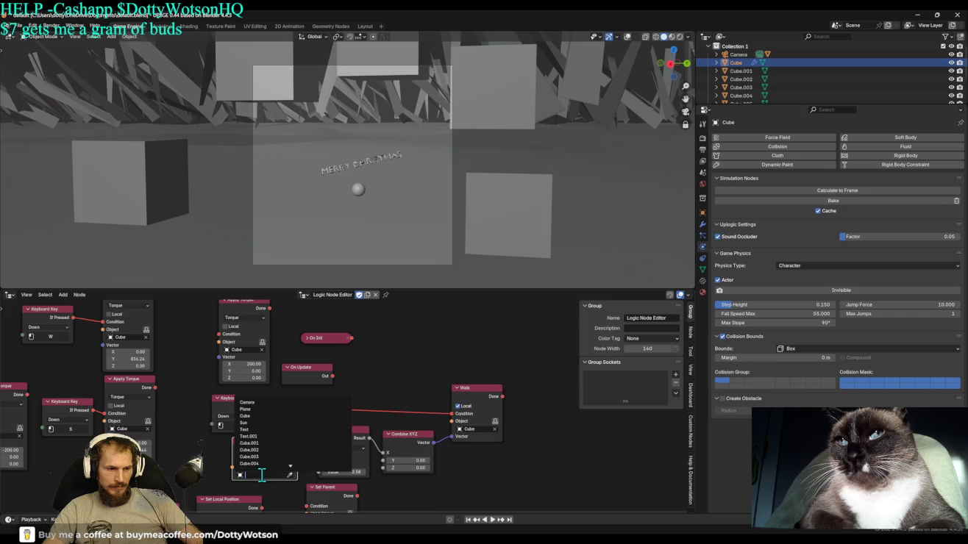
left_click(270, 415)
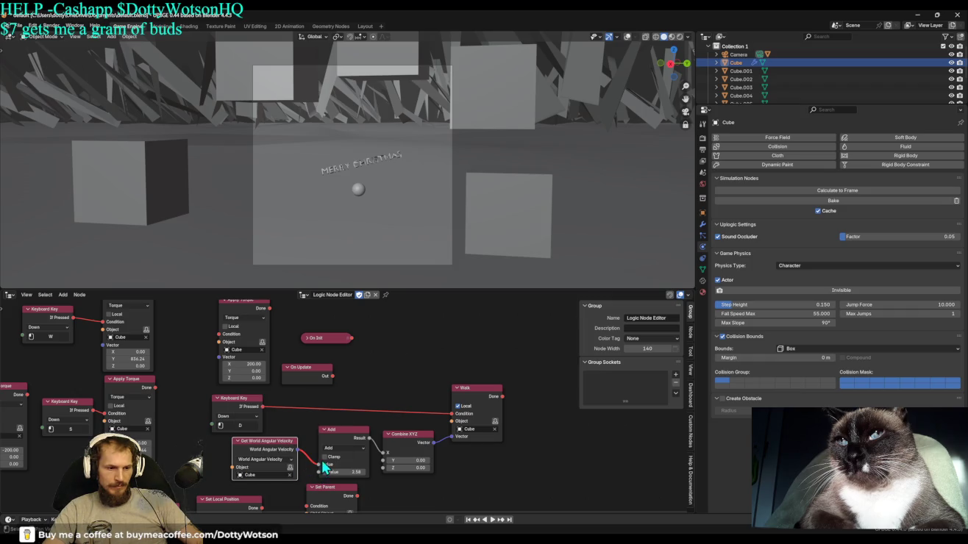
left_click_drag(318, 465, 319, 463)
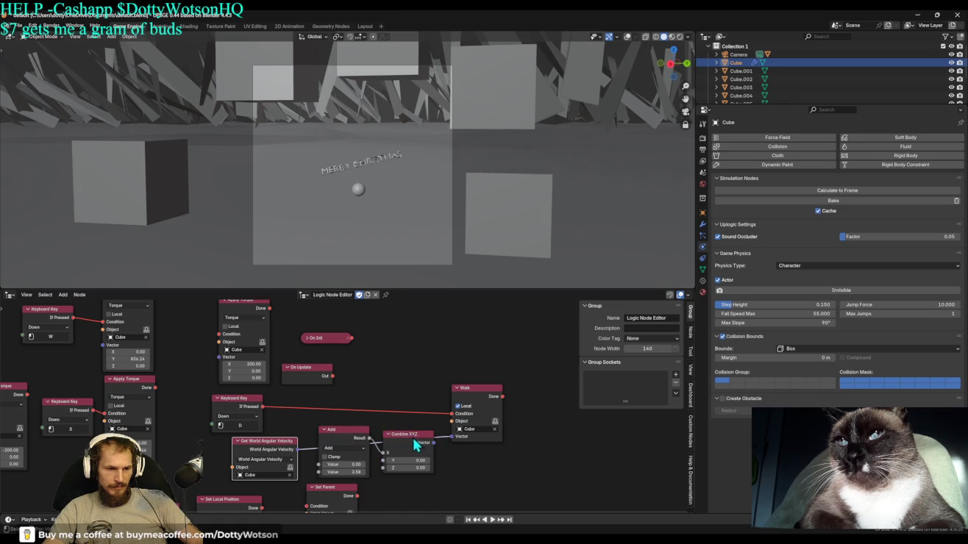
Dissolve the Add and Combine XYZ nodes so angular velocity feeds Walk directly, then reposition it.
left_click(346, 434)
key("ctrl+x")
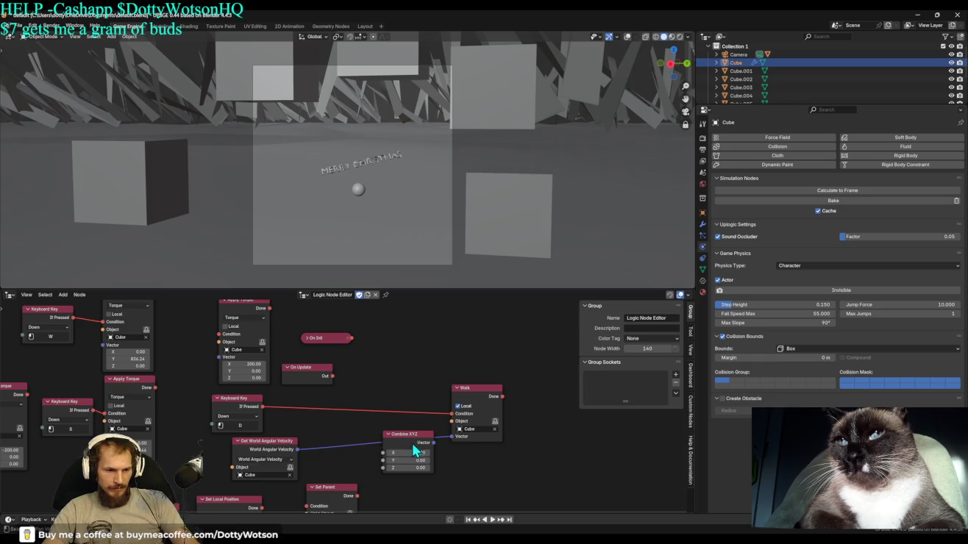
left_click(415, 446)
key("ctrl+x")
left_click_drag(278, 445, 332, 431)
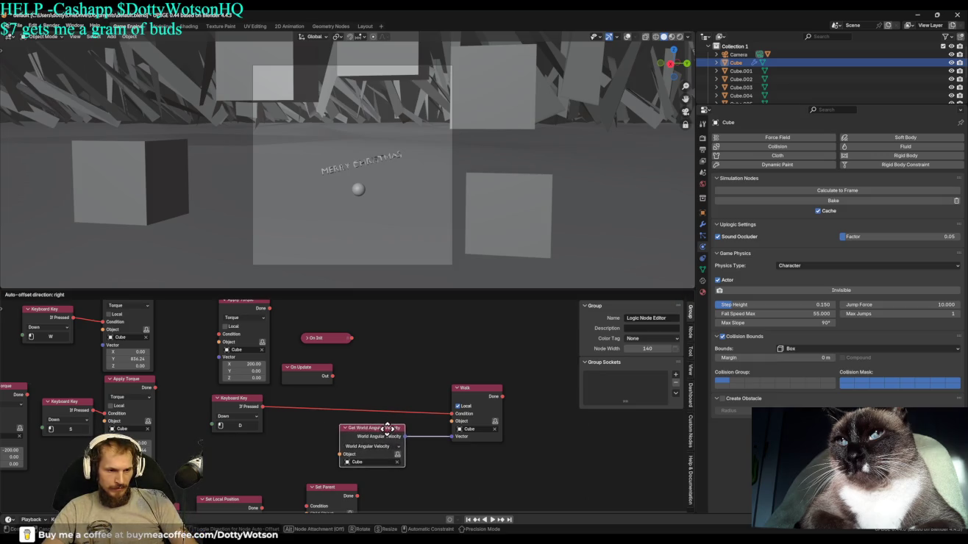
left_click(329, 429)
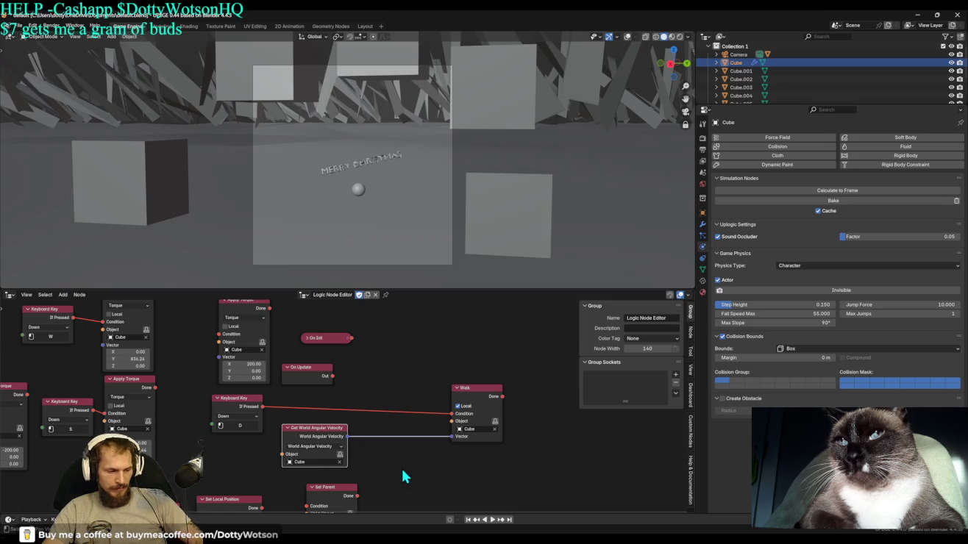
Insert a Vector Math node on the velocity-to-Walk link and raise its Y value.
key("shift+a")
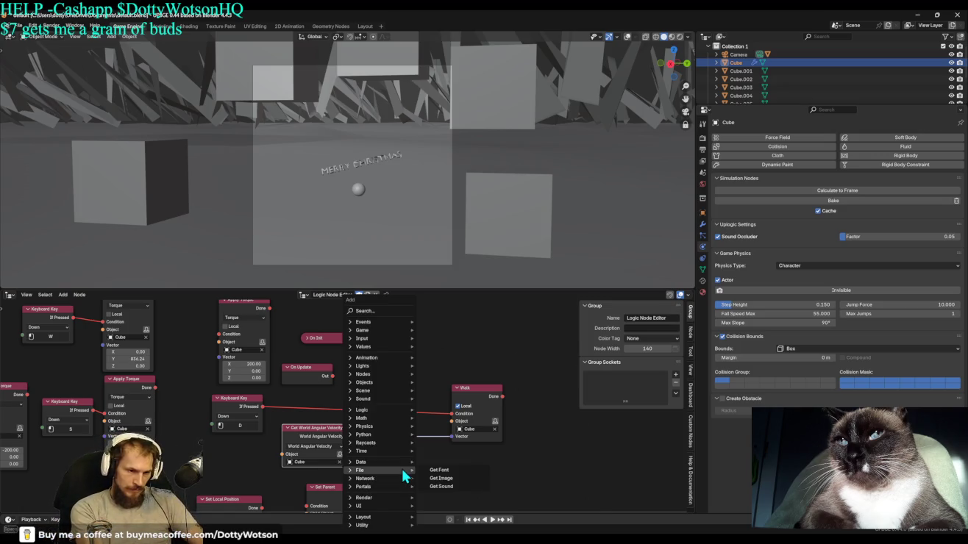
type("VECT MMATH")
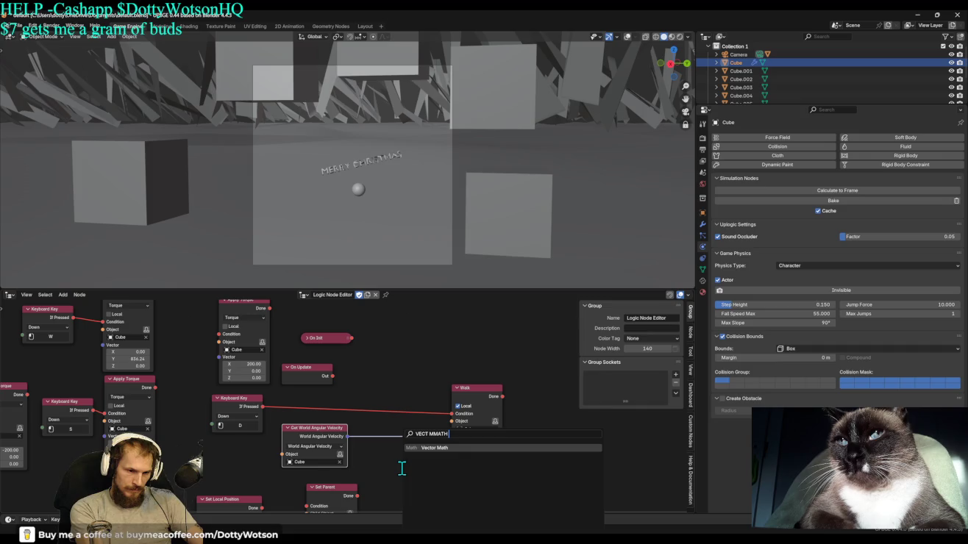
type(" AD")
key("BackSpace")
key("BackSpace")
key("BackSpace")
key("Return")
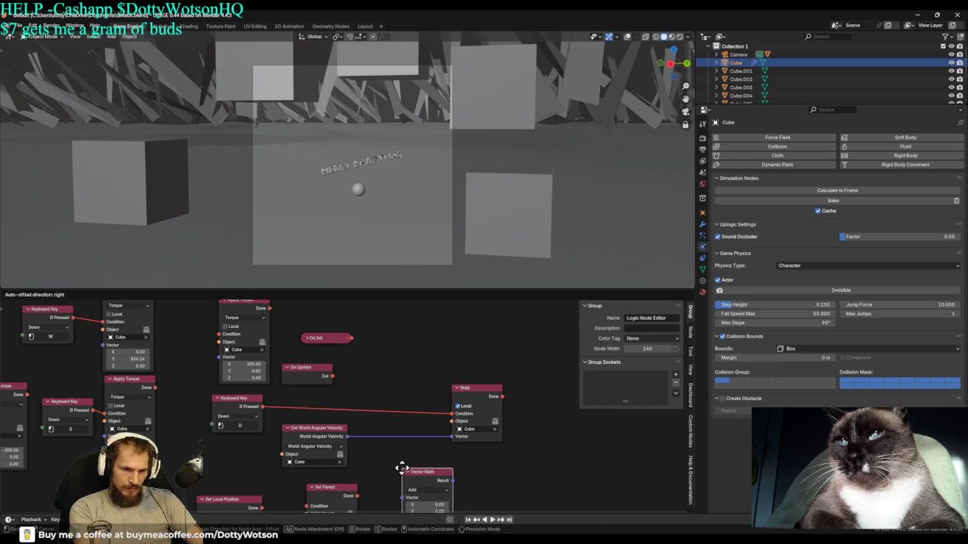
left_click(385, 417)
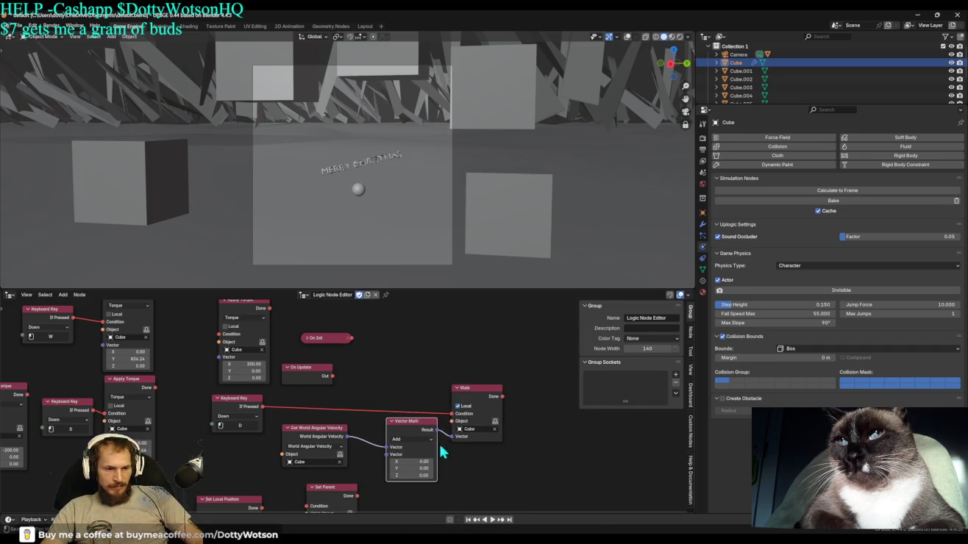
key("g")
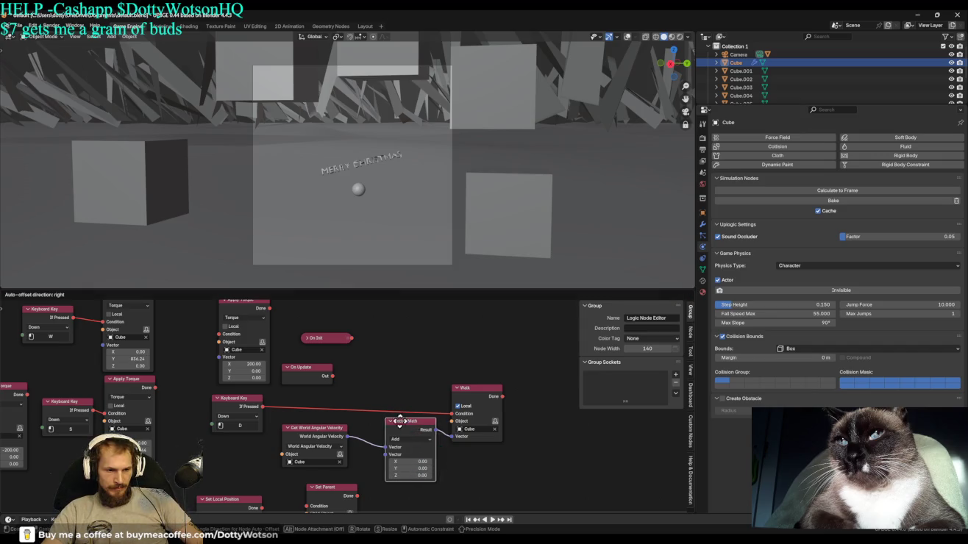
left_click(395, 439)
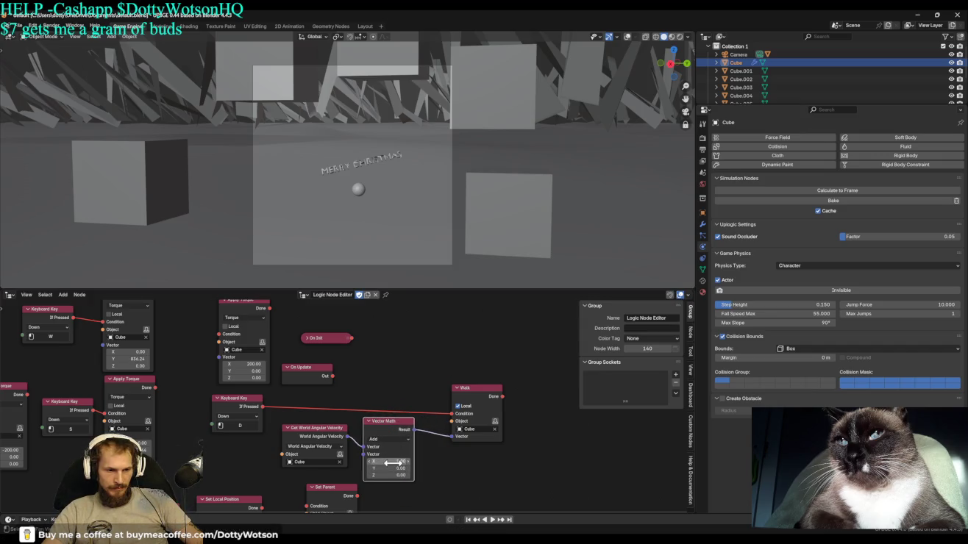
left_click_drag(388, 467, 405, 467)
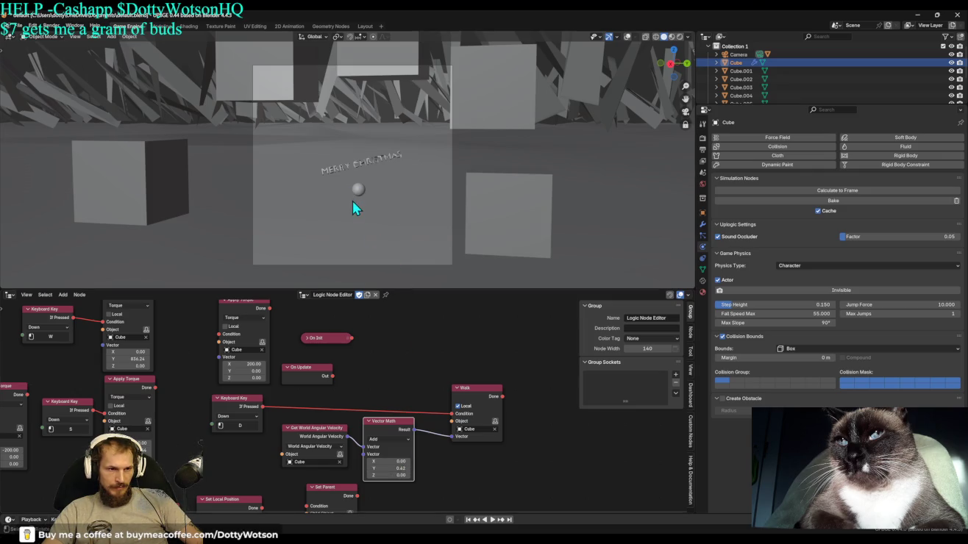
Test-run the game twice, stopping it each time.
key("p")
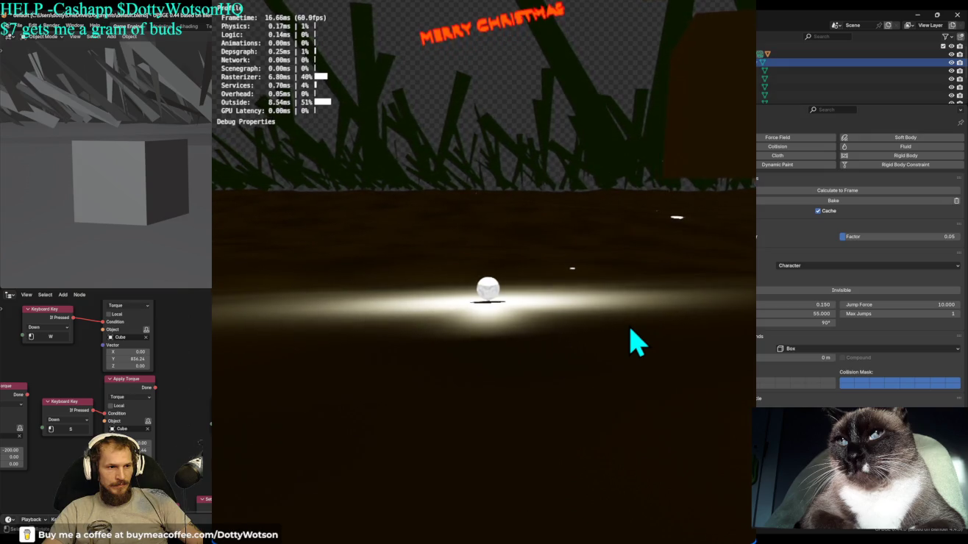
key("Escape")
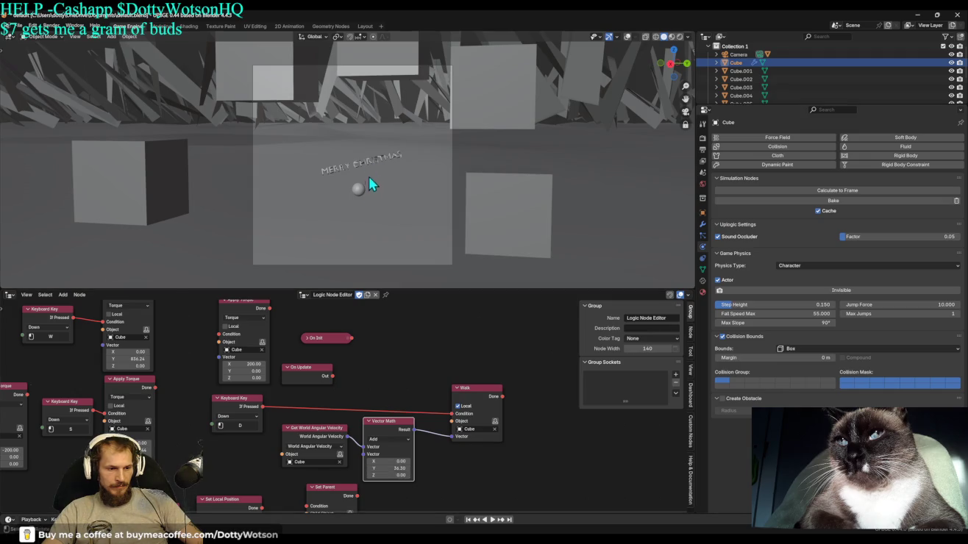
key("p")
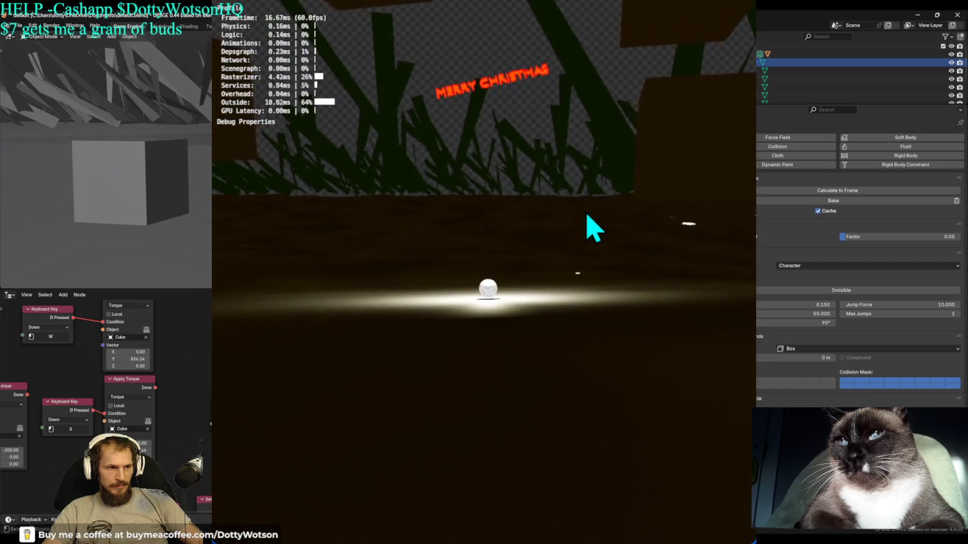
key("Escape")
left_click(324, 445)
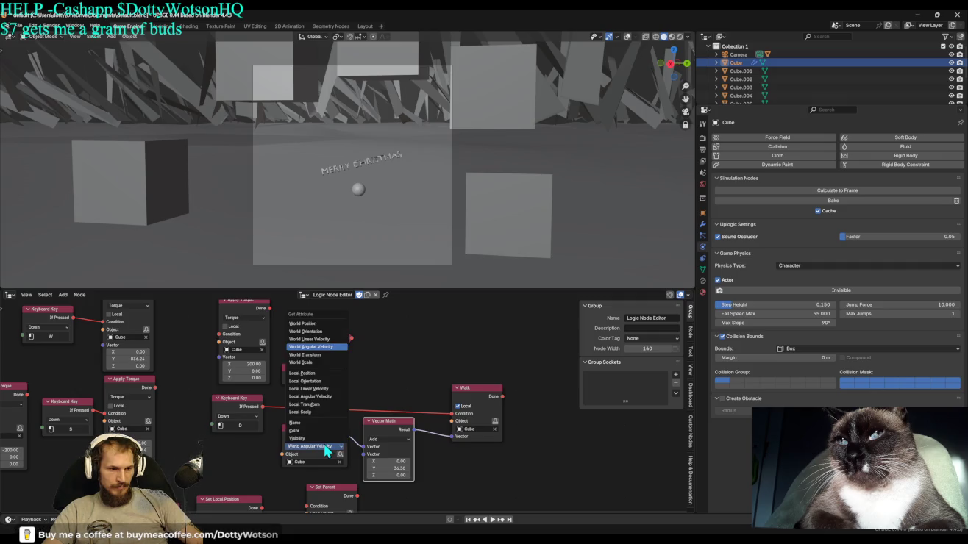
Move the angular velocity node up-left and discard an accidentally added Set World Position node.
left_click(326, 446)
left_click_drag(315, 425, 301, 411)
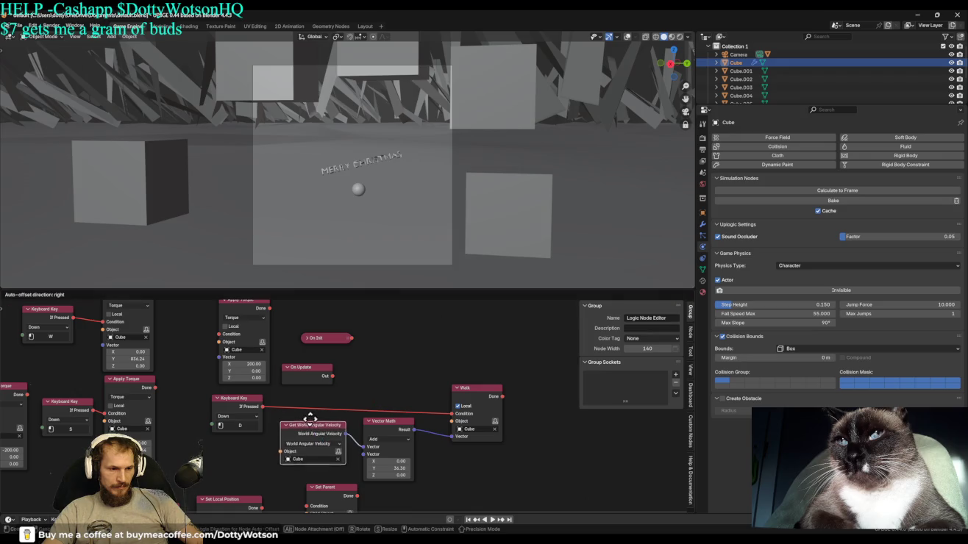
left_click(301, 411)
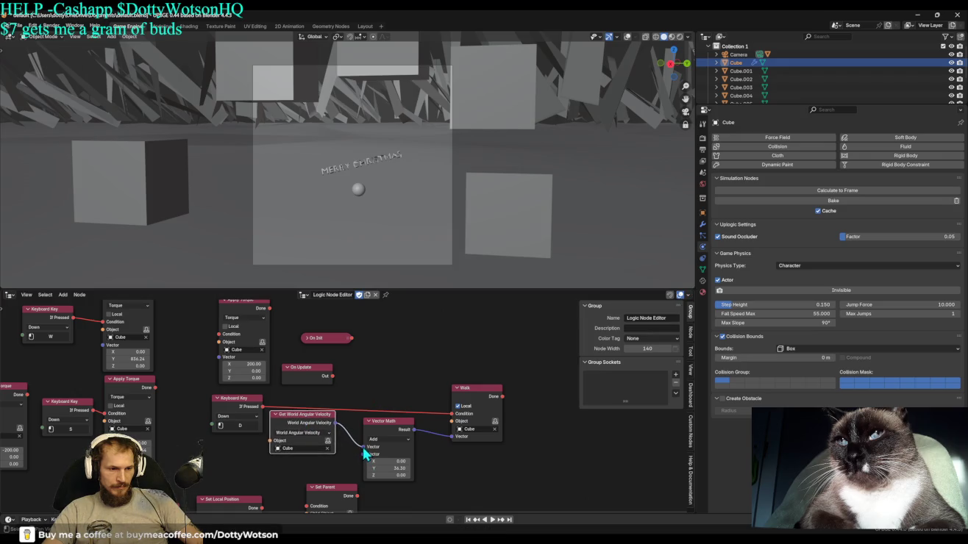
mouse_move(364, 452)
left_mouse_down()
mouse_move(347, 436)
mouse_move(366, 436)
left_mouse_up()
type("SET")
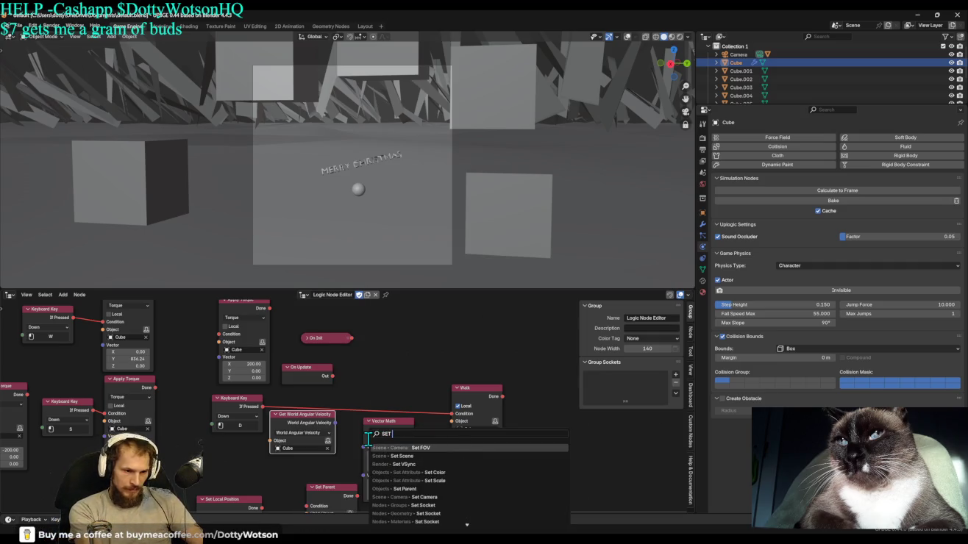
type(" WOR")
key("Return")
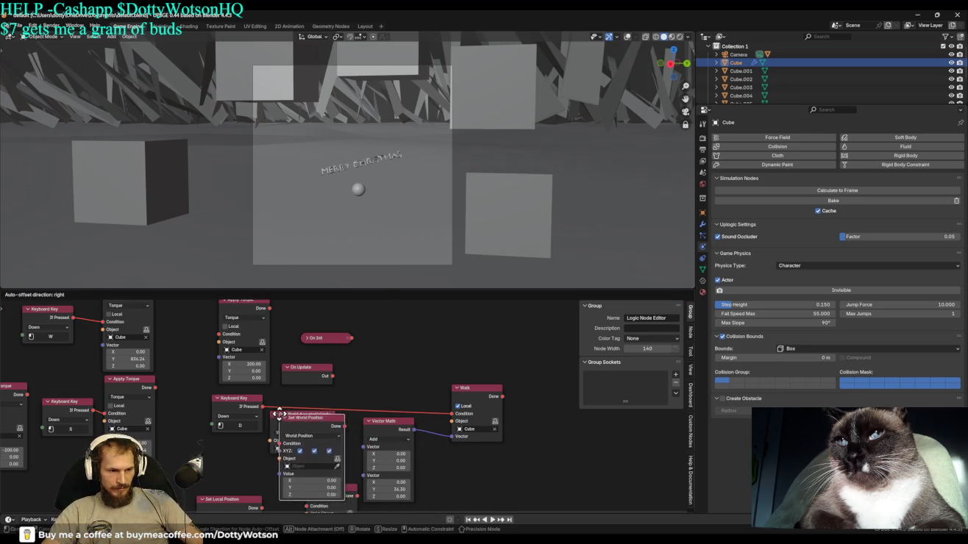
key("Escape")
Insert a Set World Angular Velocity node between the D key check and Walk.
key("shift+a")
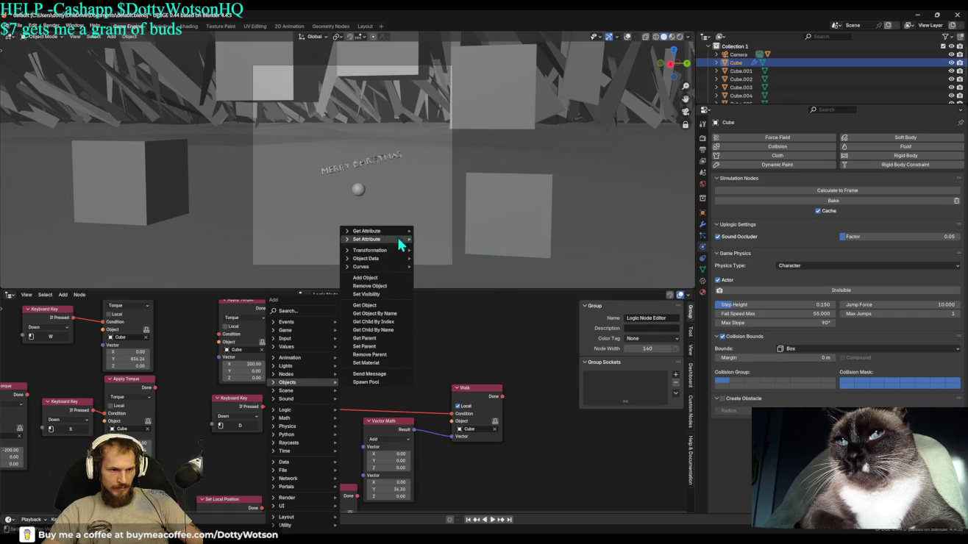
key("Escape")
key("shift+a")
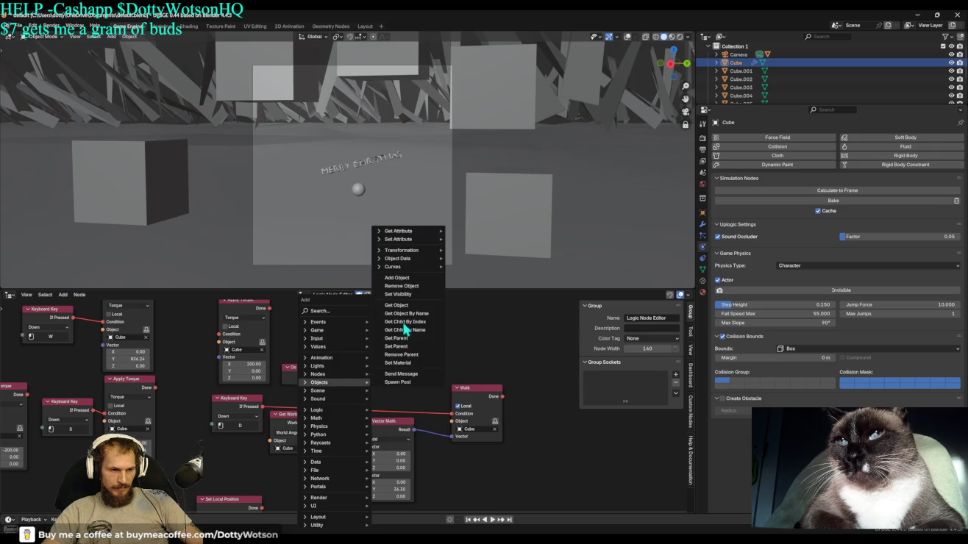
mouse_move(366, 239)
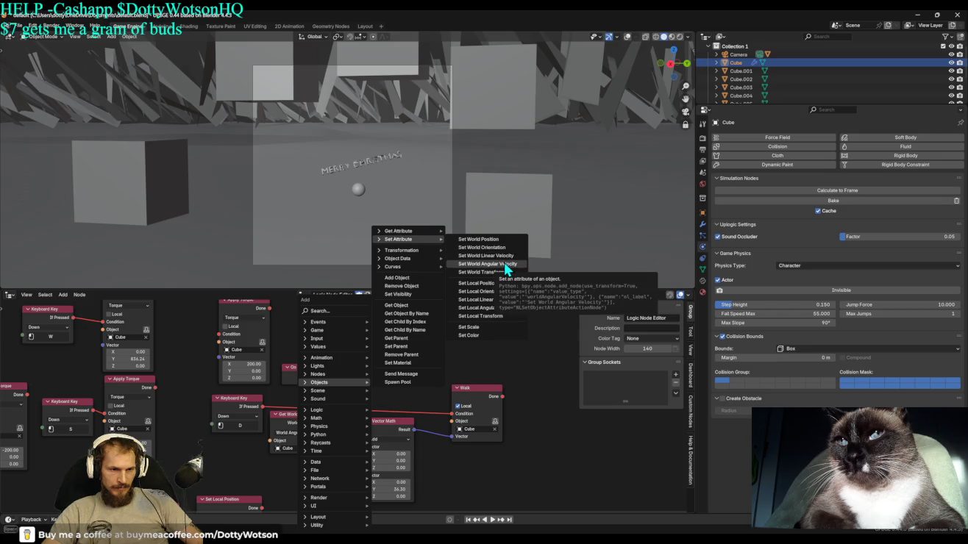
left_click(504, 265)
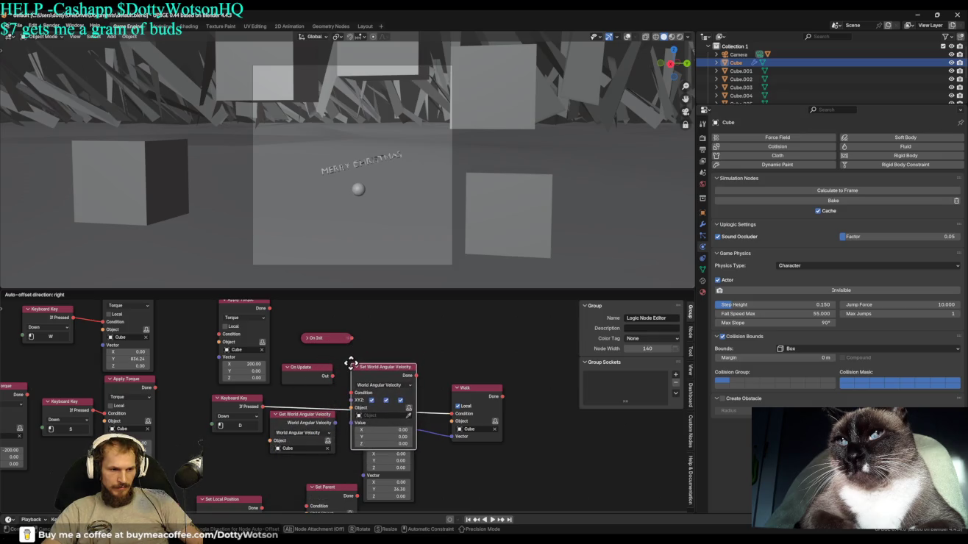
left_click(351, 364)
Delete the Get World Angular Velocity node and reposition the Set World Angular Velocity and Set Parent nodes.
left_click(317, 418)
key("x")
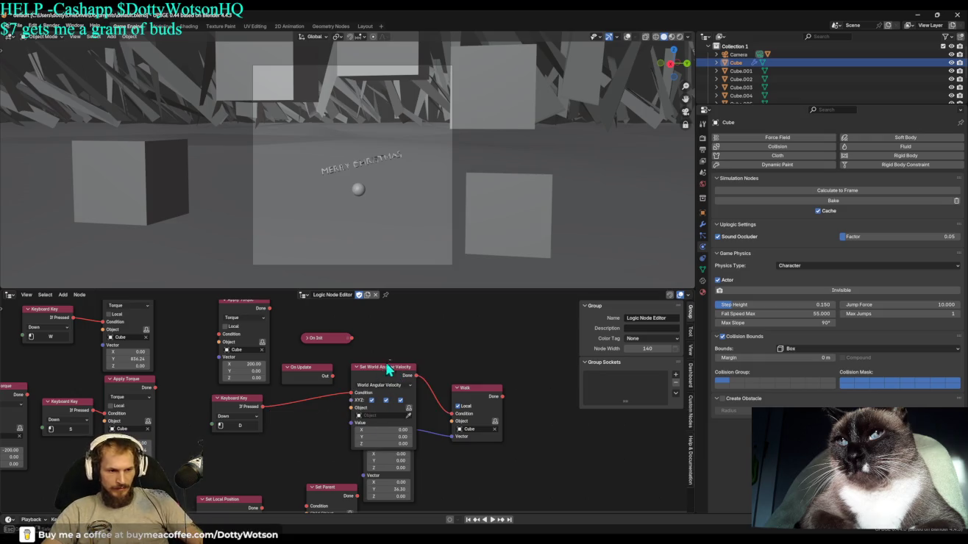
mouse_move(390, 367)
left_mouse_down()
mouse_move(284, 406)
mouse_move(451, 413)
left_mouse_up()
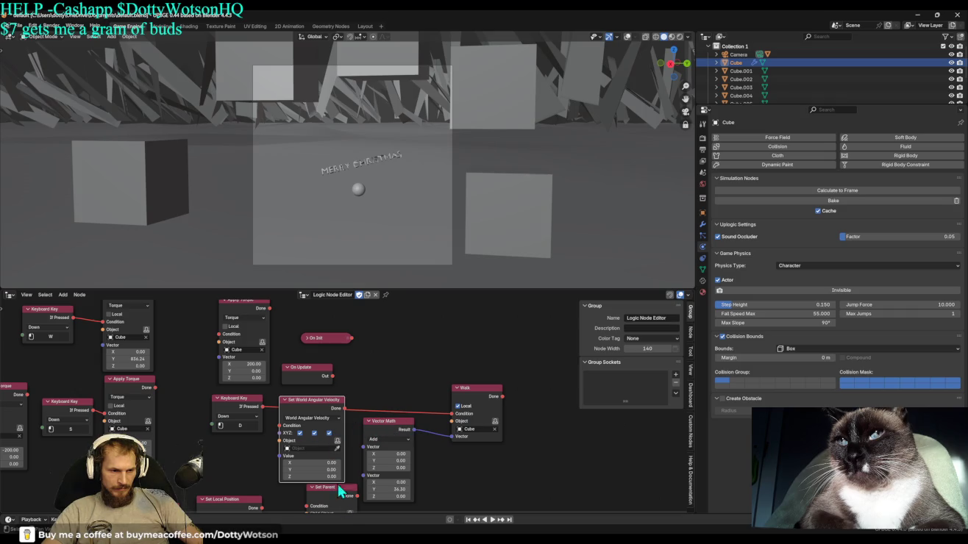
left_click_drag(340, 488, 338, 508)
left_click_drag(316, 418, 311, 436)
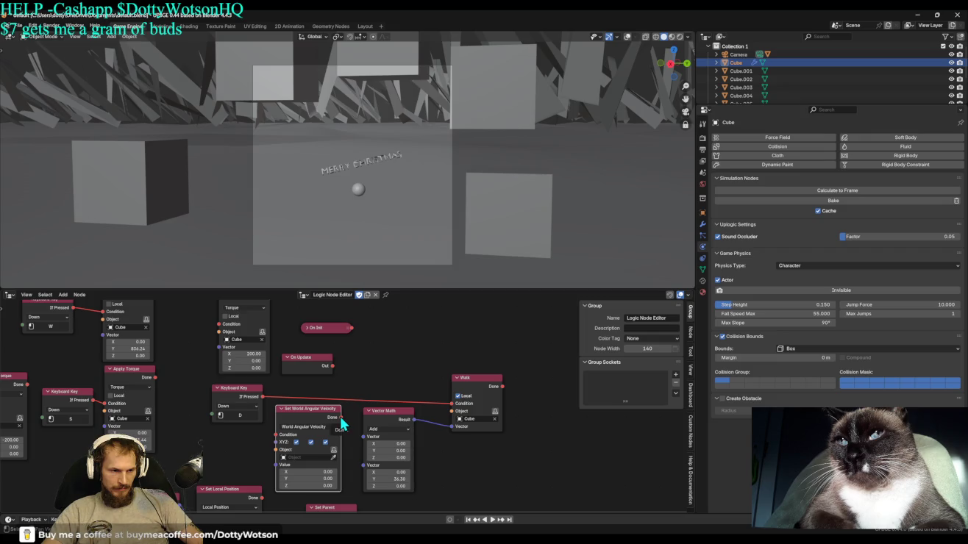
Move On Init aside and place On Update beside the Set World Angular Velocity node.
left_click(329, 368)
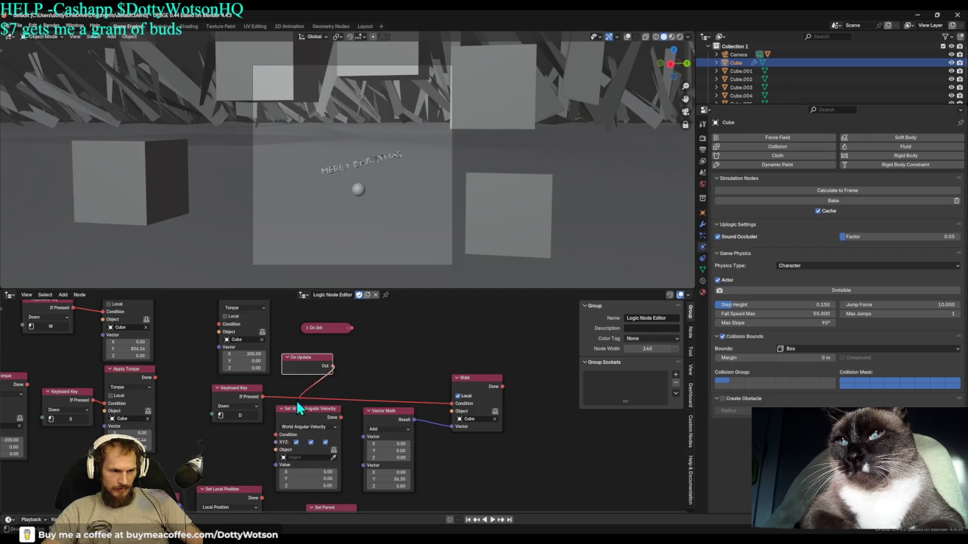
left_click_drag(288, 410, 303, 405)
mouse_move(317, 328)
left_mouse_down()
mouse_move(239, 422)
mouse_move(394, 344)
left_mouse_up()
left_click_drag(323, 364, 215, 451)
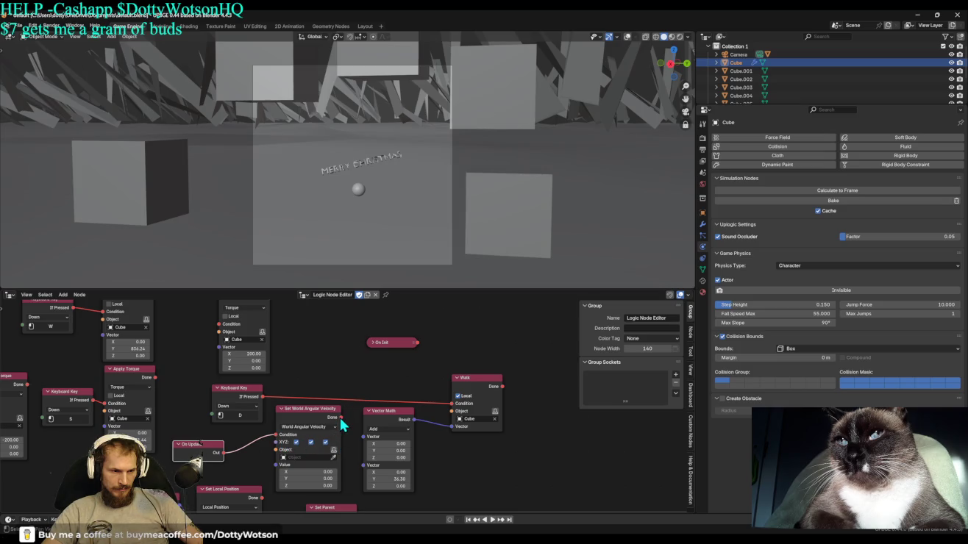
left_click(341, 421)
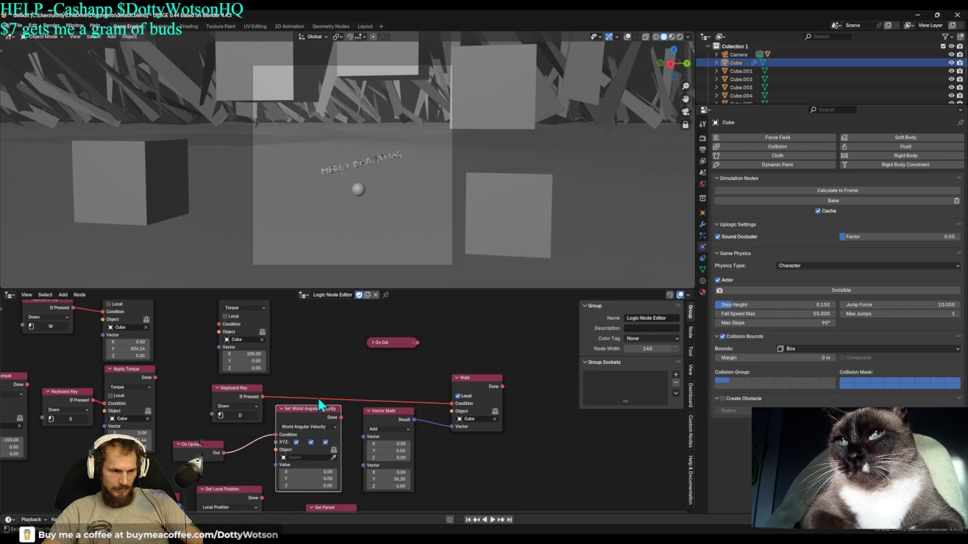
key("shift+a")
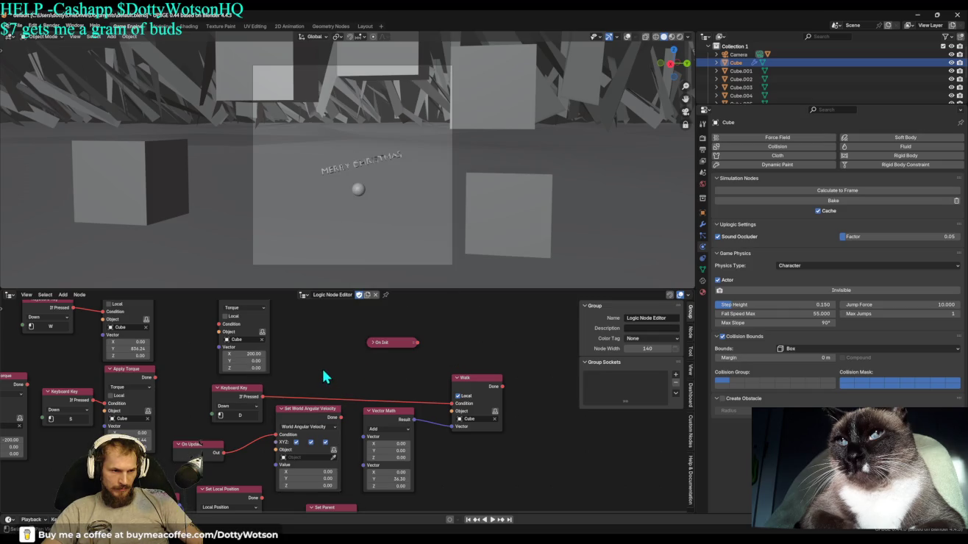
Add a Boolean value node and cycle its Data Type through Integer and String, ending on Float.
right_click(323, 376)
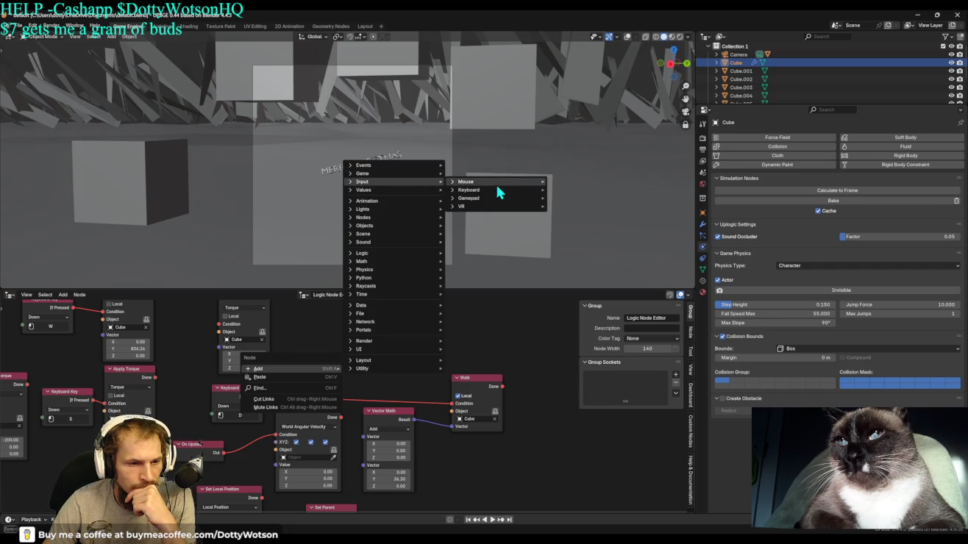
mouse_move(367, 189)
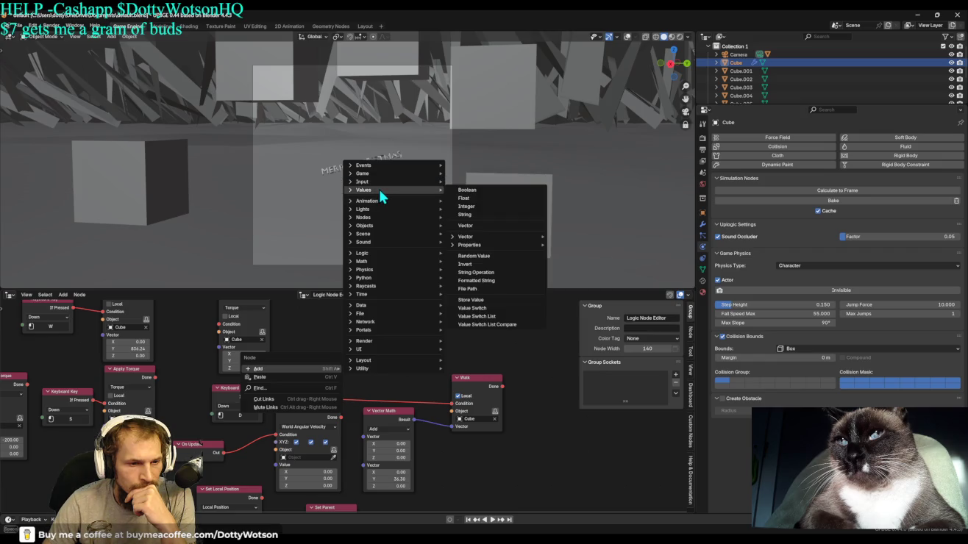
left_click(487, 189)
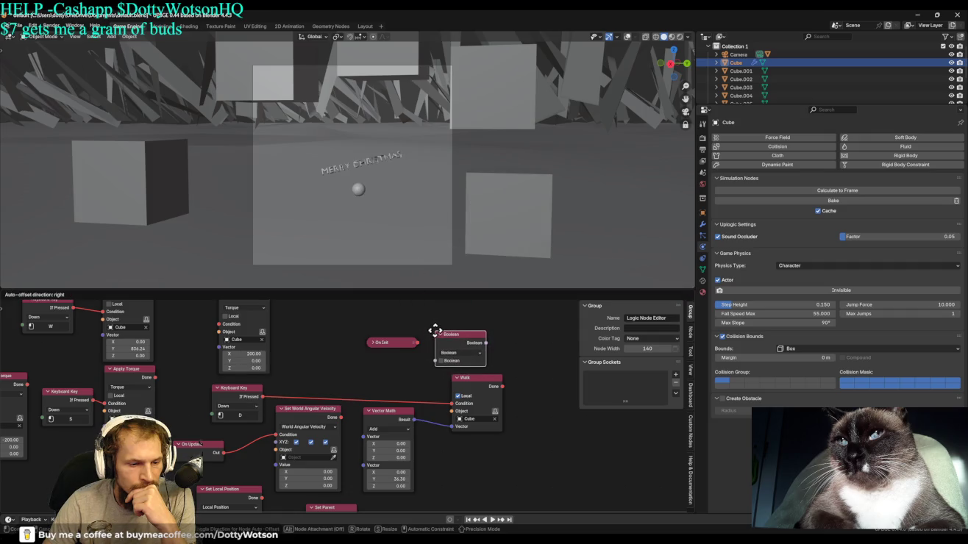
left_click(434, 327)
left_click(472, 352)
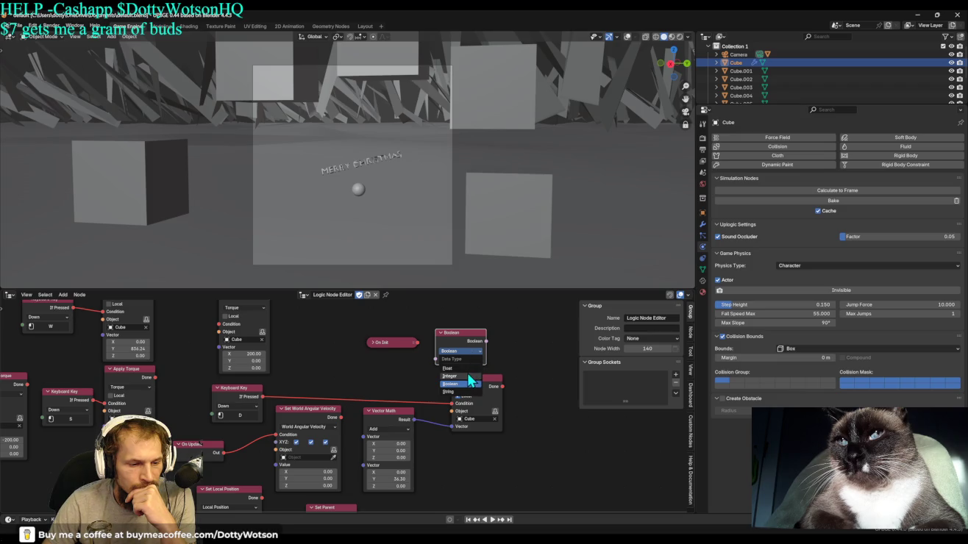
left_click(467, 376)
left_click(462, 351)
left_click(467, 361)
left_click(463, 351)
left_click(461, 390)
left_click(461, 351)
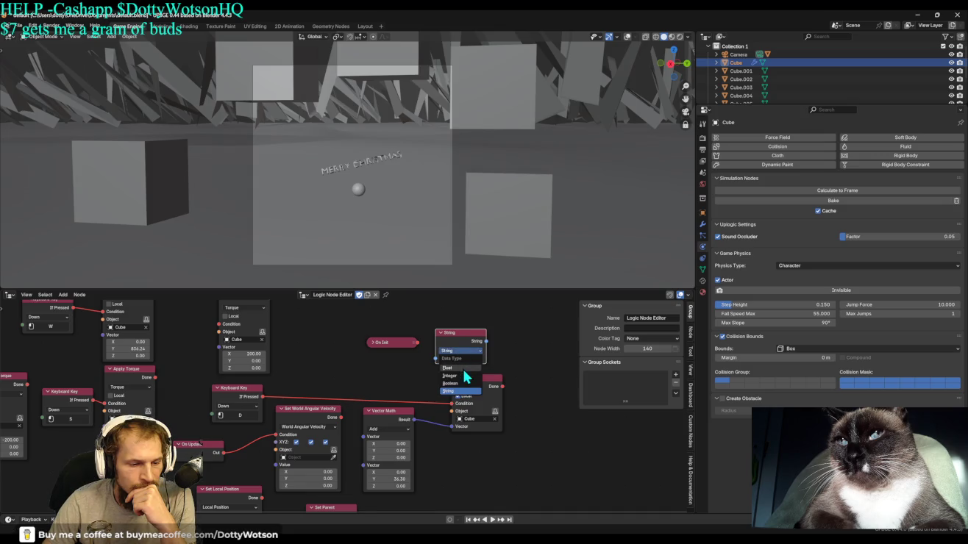
left_click(463, 368)
right_click(421, 316)
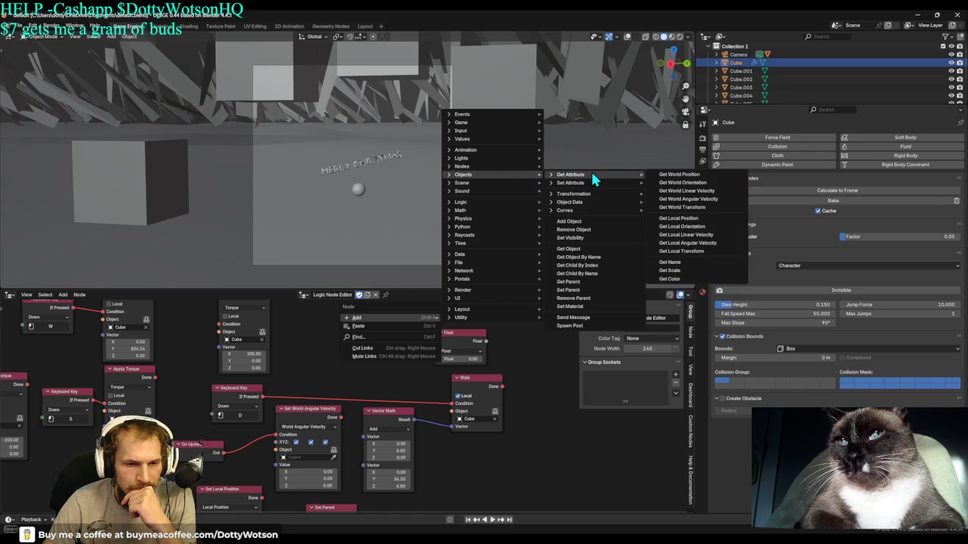
mouse_move(572, 194)
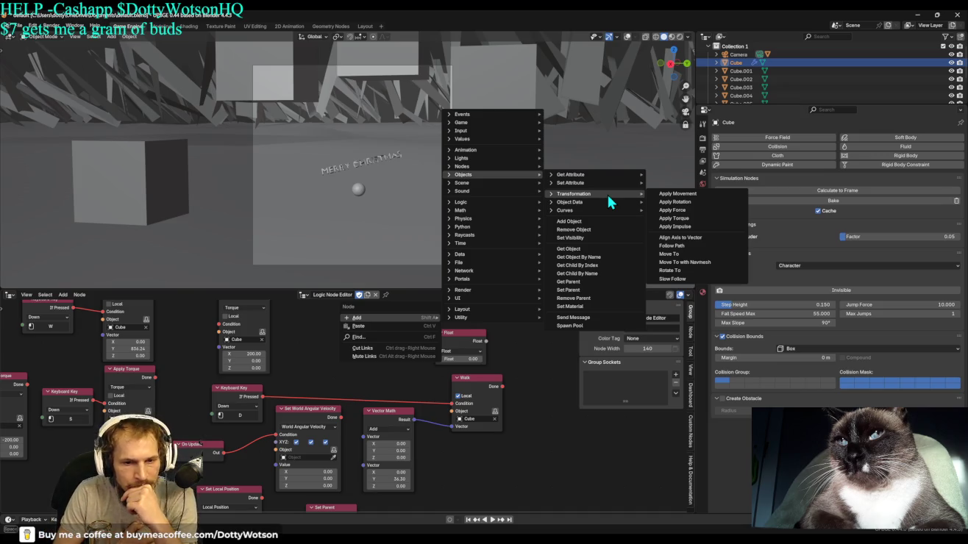
Add an Apply Movement node beside Walk, triggered by the D key check.
left_click(677, 194)
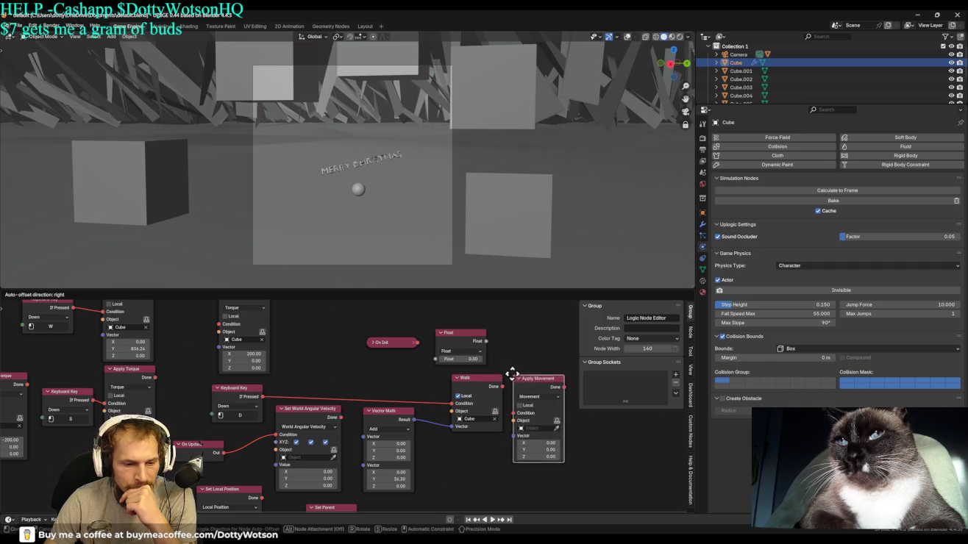
left_click(511, 372)
left_click_drag(452, 404, 512, 411)
left_click_drag(476, 383, 329, 319)
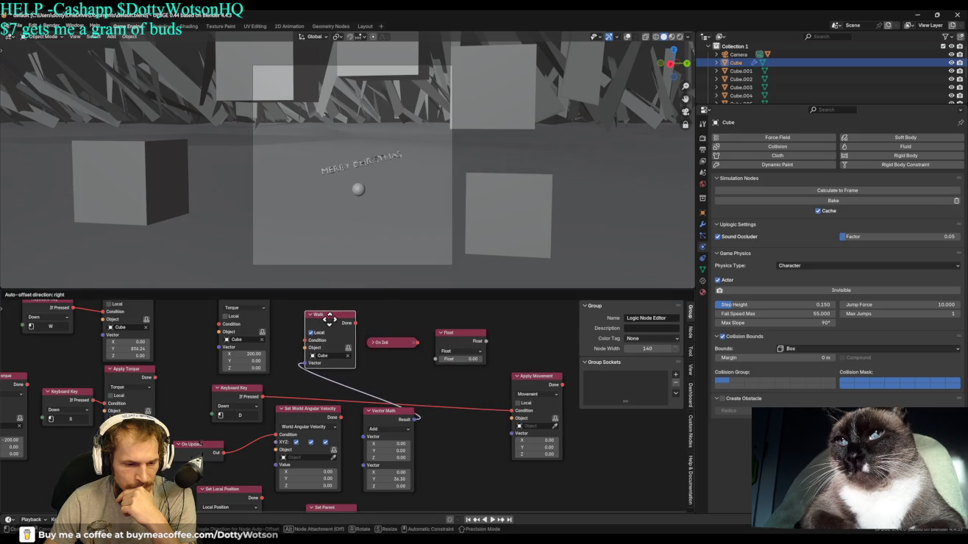
Delete the Vector Math and Set World Angular Velocity nodes and move the D key node beside Apply Movement.
left_click(329, 319)
left_click(385, 421)
key("x")
left_click(321, 420)
key("x")
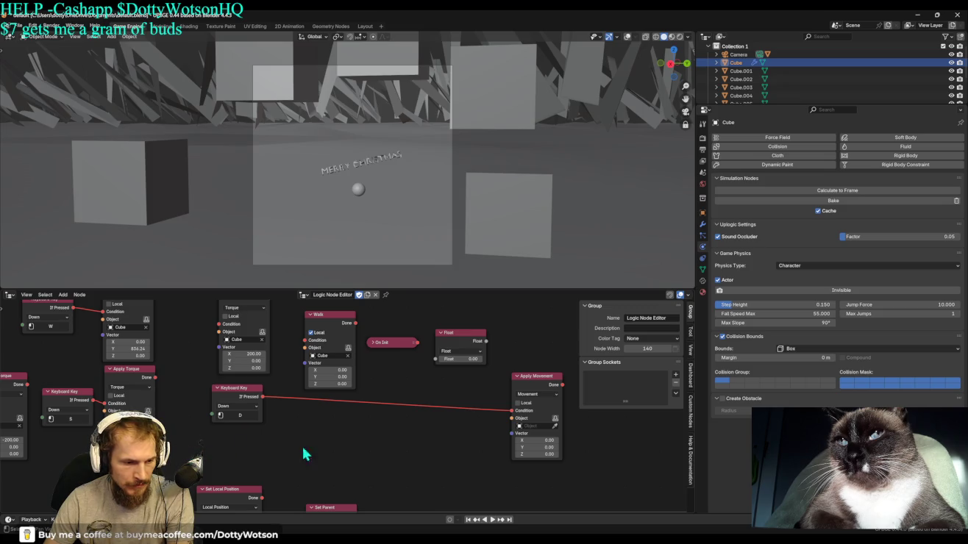
left_click_drag(235, 394, 442, 405)
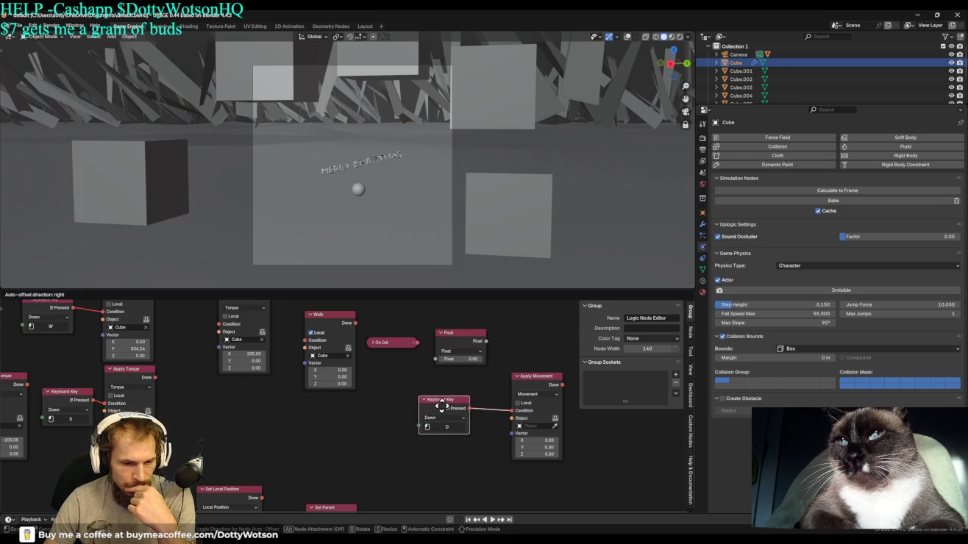
Set Apply Movement to move Cube locally by 2.10 on Y, then test-run the game.
left_click(529, 426)
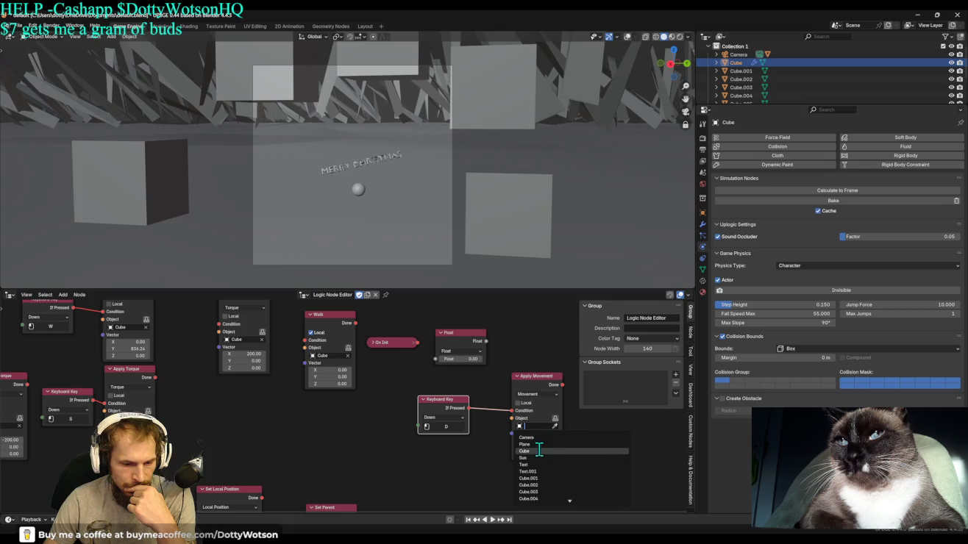
left_click(539, 450)
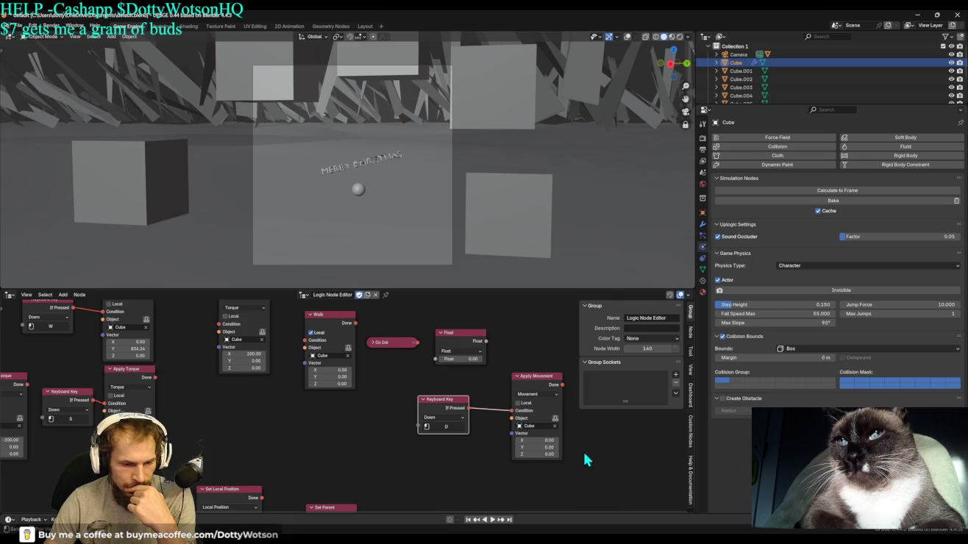
left_click(518, 403)
left_click_drag(536, 447, 548, 446)
key("Escape")
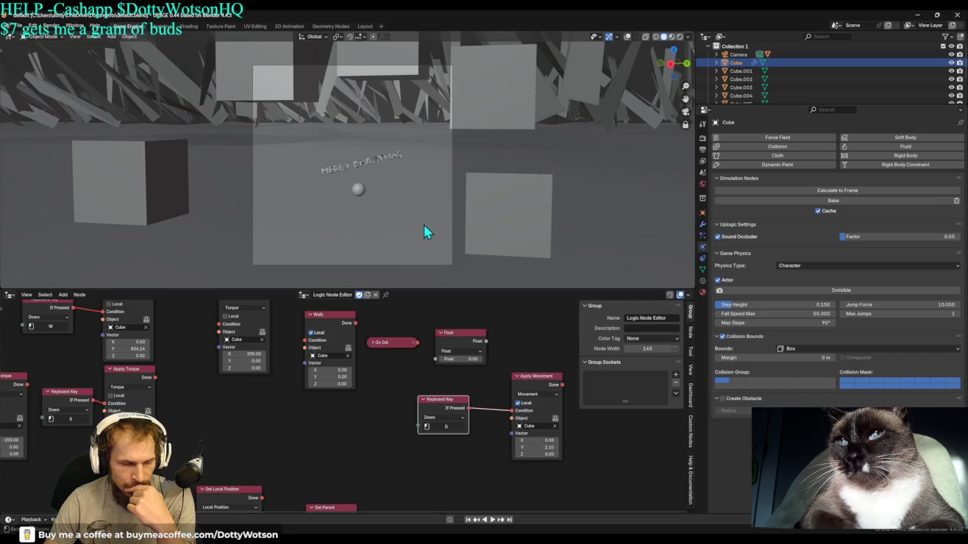
key("p")
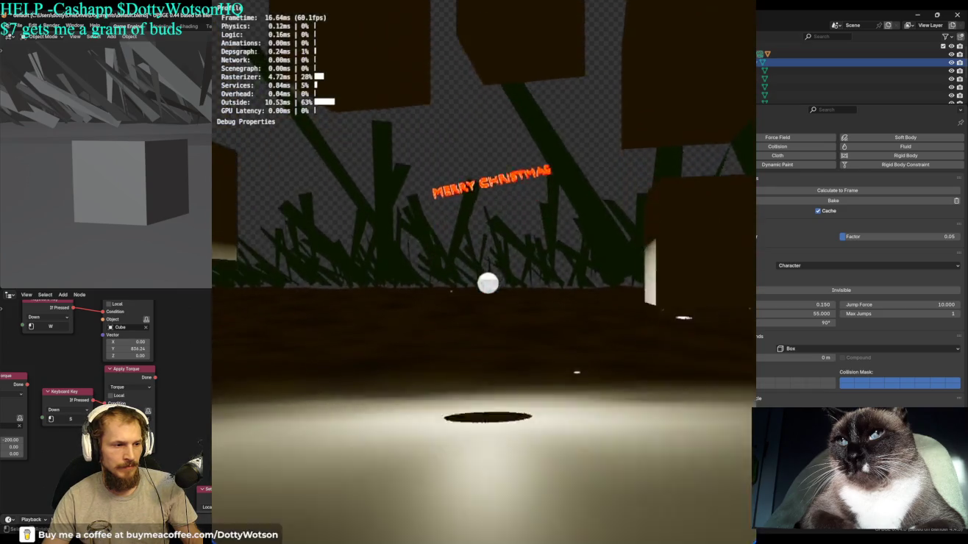
key("Escape")
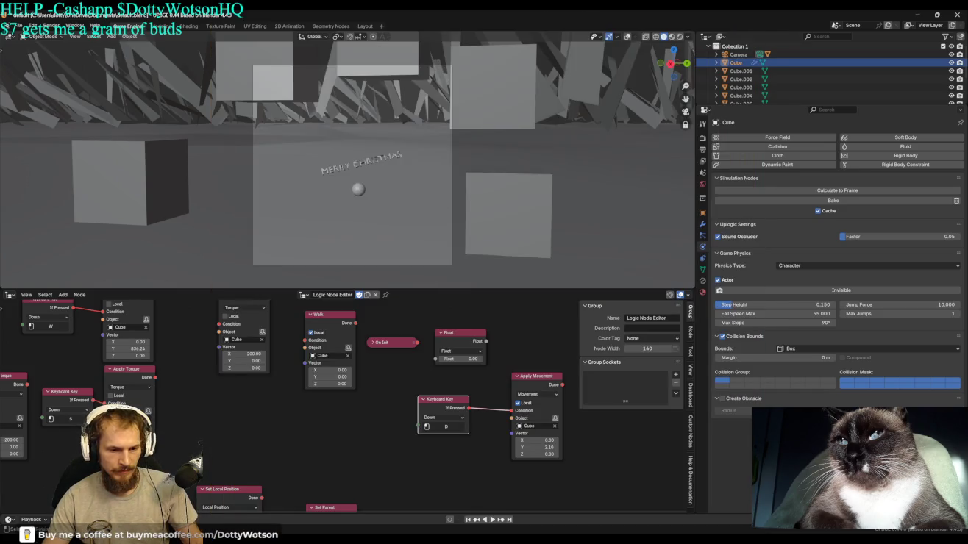
Nudge the D key node and switch Apply Movement's mode to Force, then back to Movement.
left_click_drag(444, 402, 420, 388)
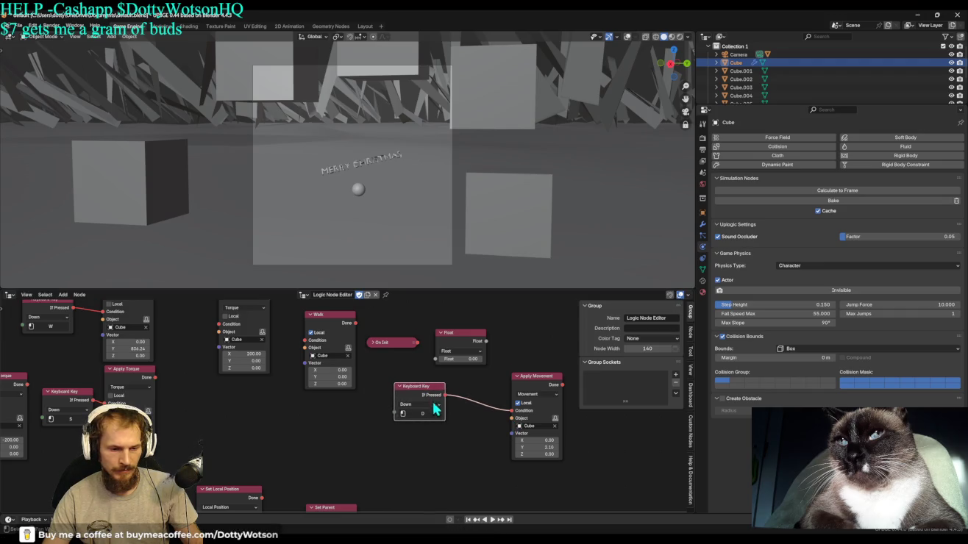
left_click(537, 397)
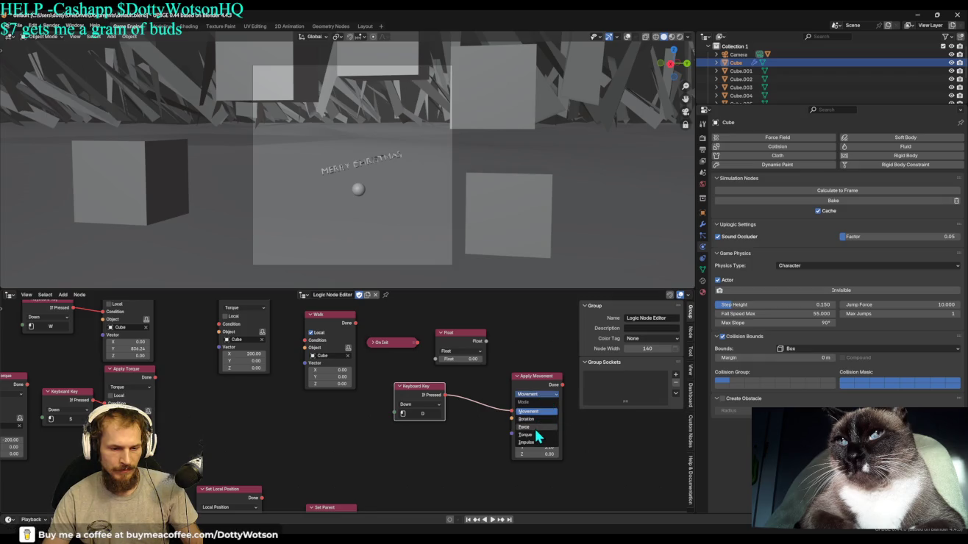
left_click(536, 426)
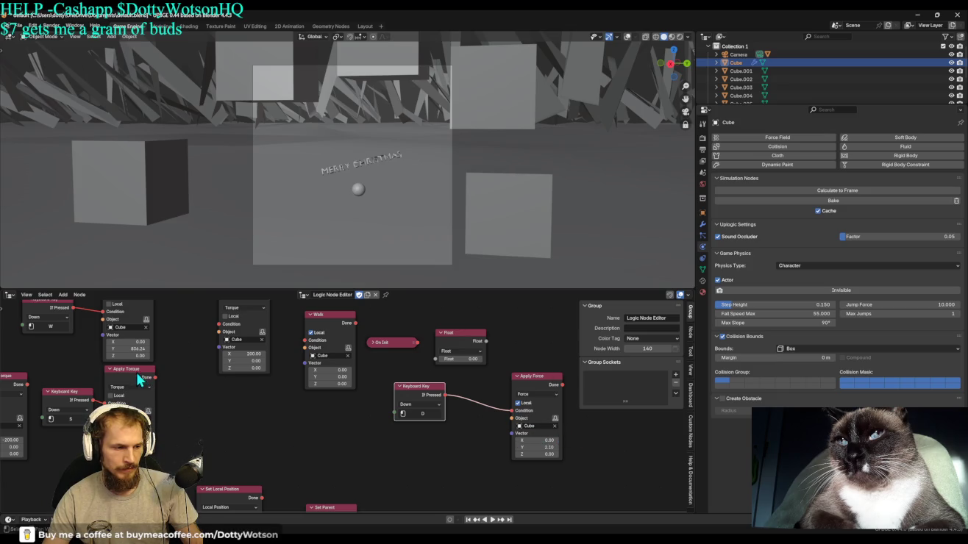
left_click(535, 393)
left_click(541, 411)
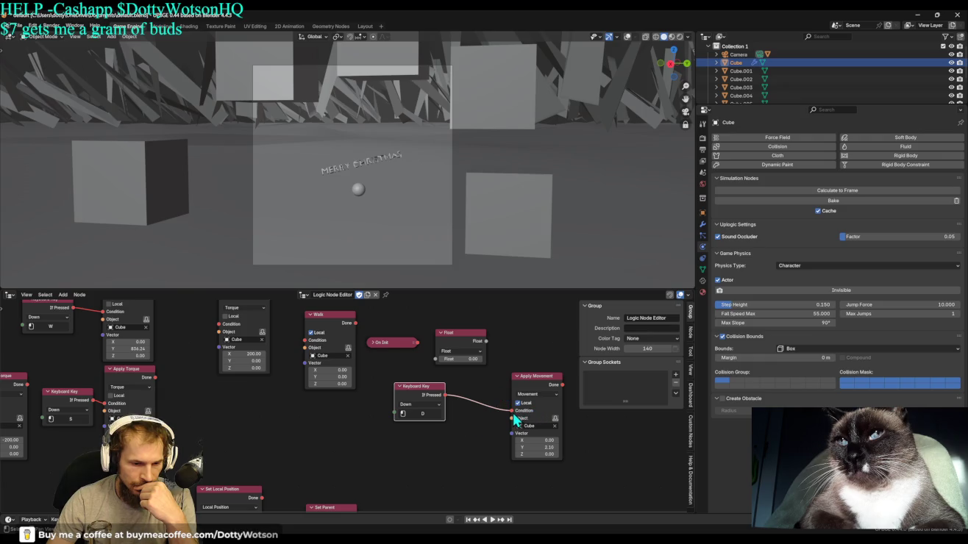
right_click(486, 410)
mouse_move(434, 403)
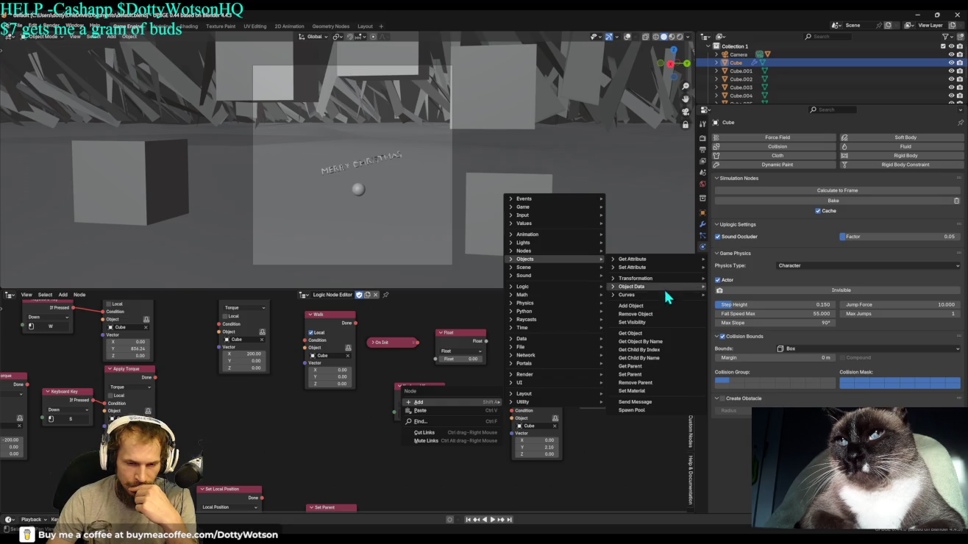
mouse_move(636, 279)
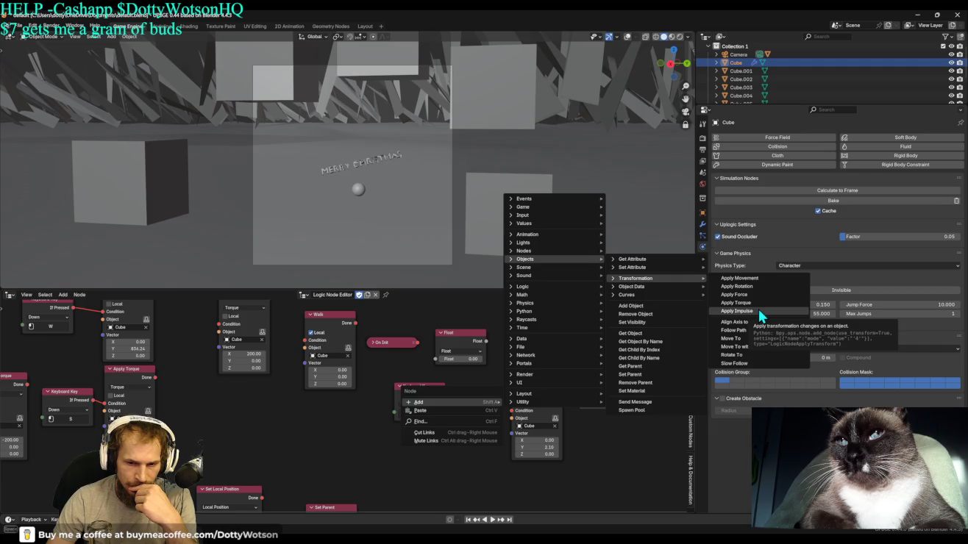
Add an Apply Impulse node on Cube, triggered by the D key, with Y vector 4.39.
left_click(758, 311)
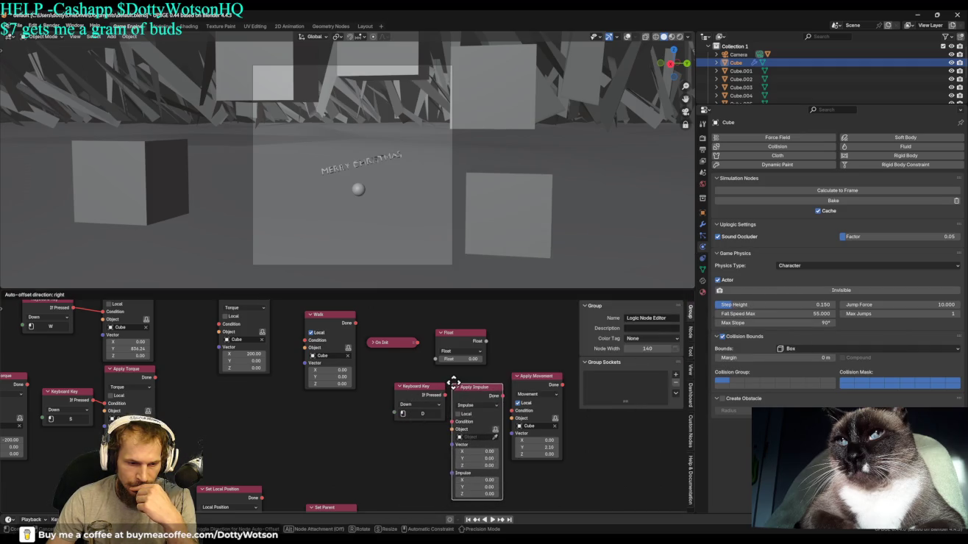
left_click(451, 382)
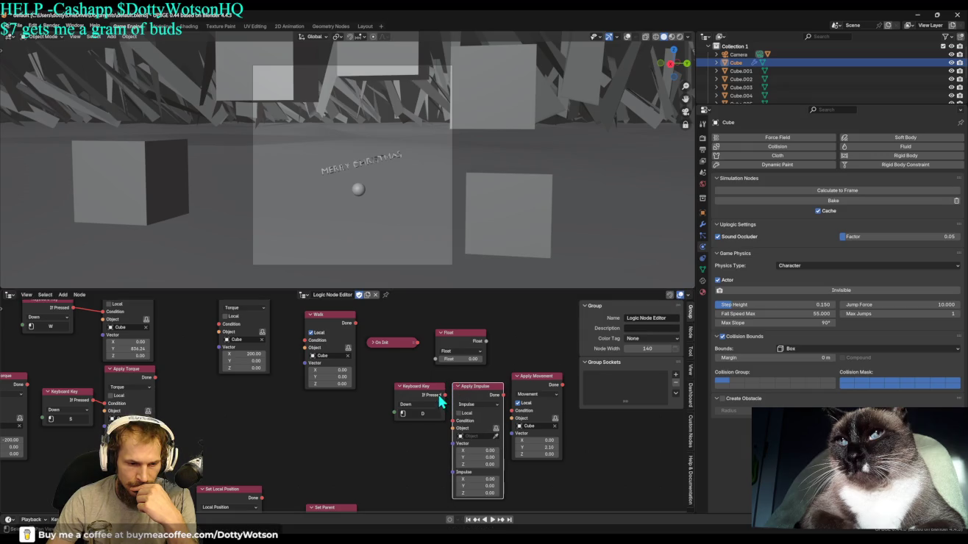
mouse_move(444, 395)
left_mouse_down()
mouse_move(452, 420)
mouse_move(356, 439)
left_mouse_up()
left_click(353, 440)
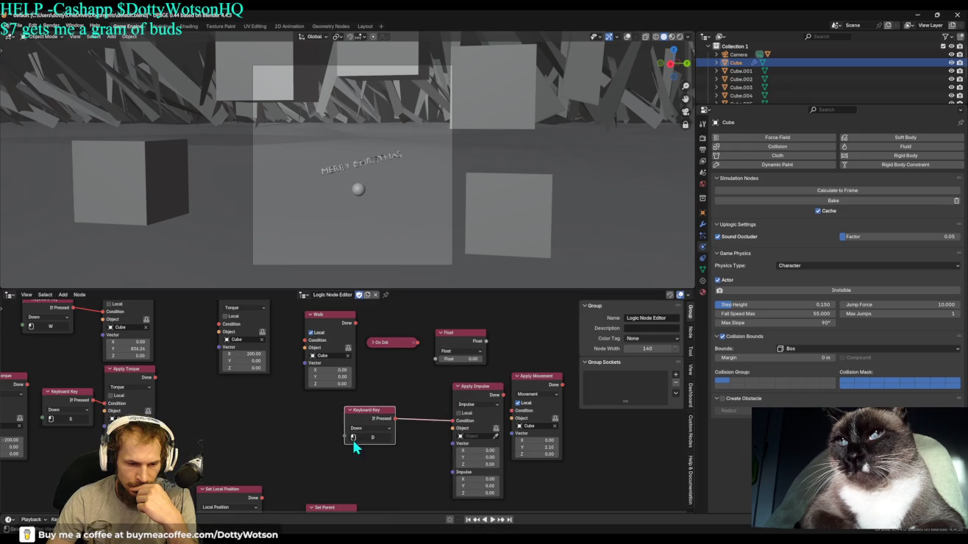
left_click_drag(476, 457, 530, 436)
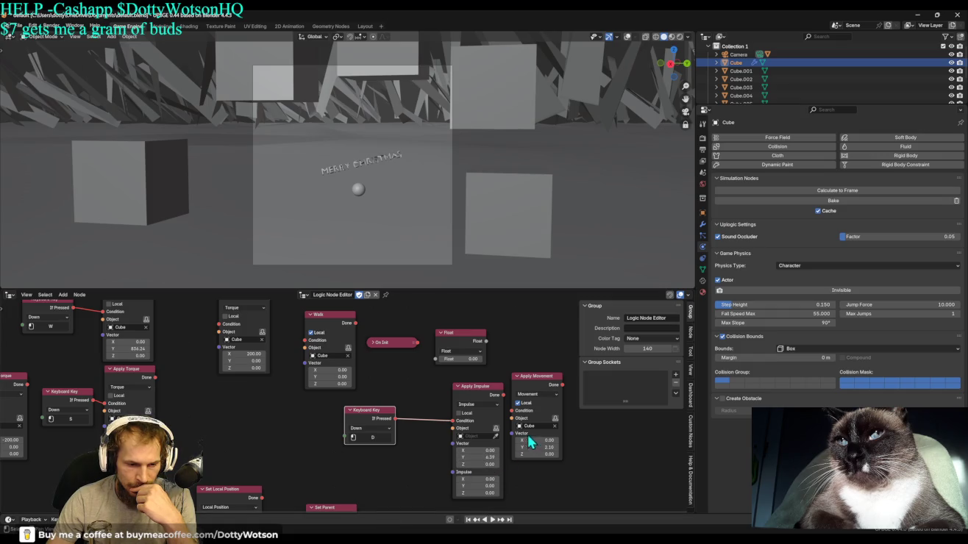
left_click(472, 436)
left_click(479, 459)
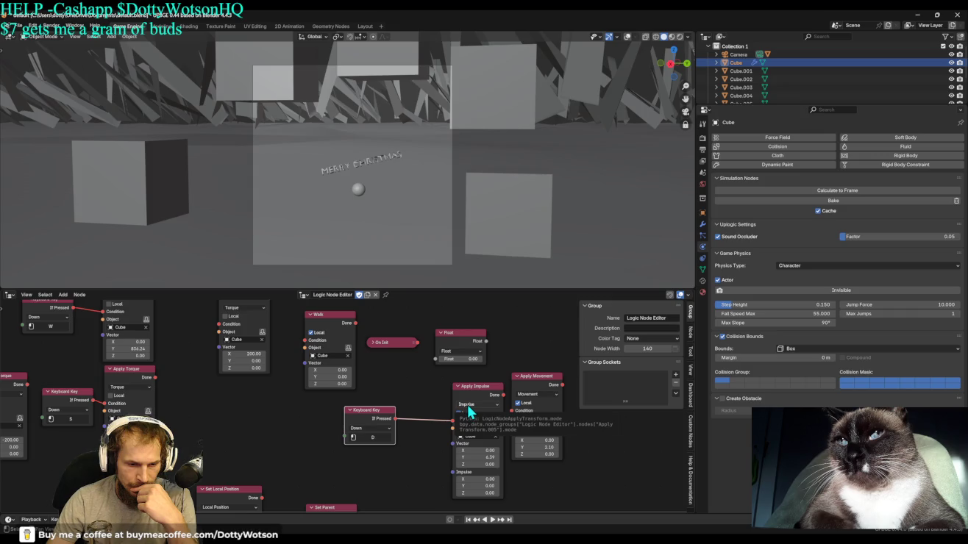
Check the impulse mode options and test the impulse in the running game.
left_click(470, 406)
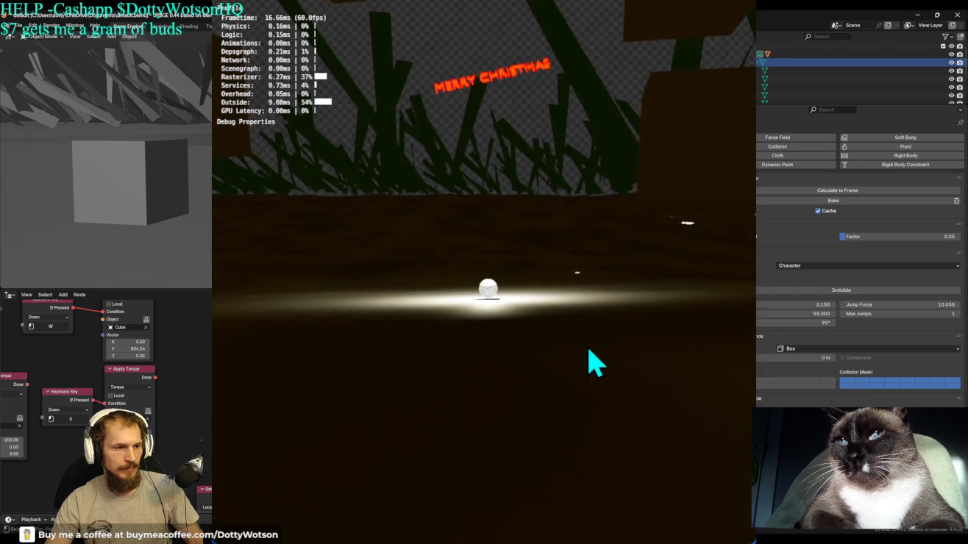
key("w")
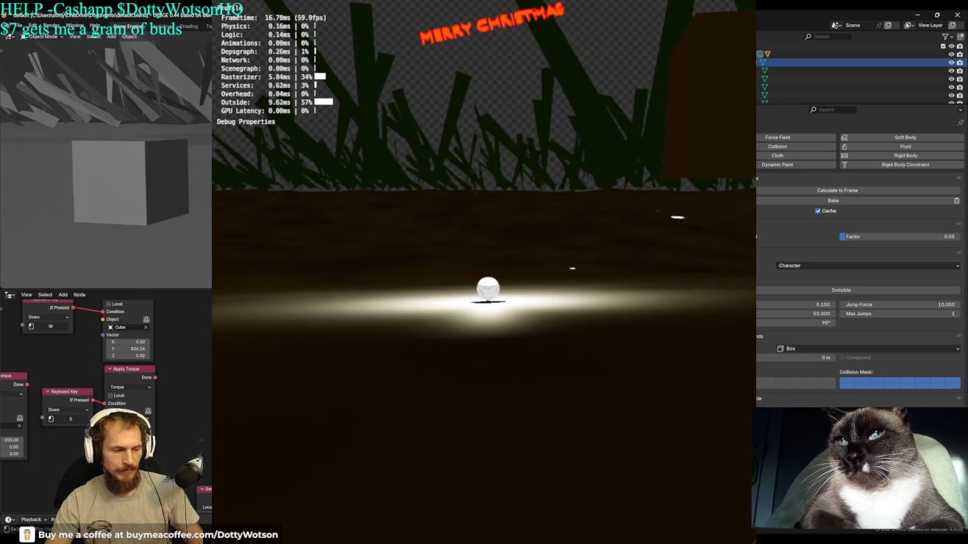
key("Escape")
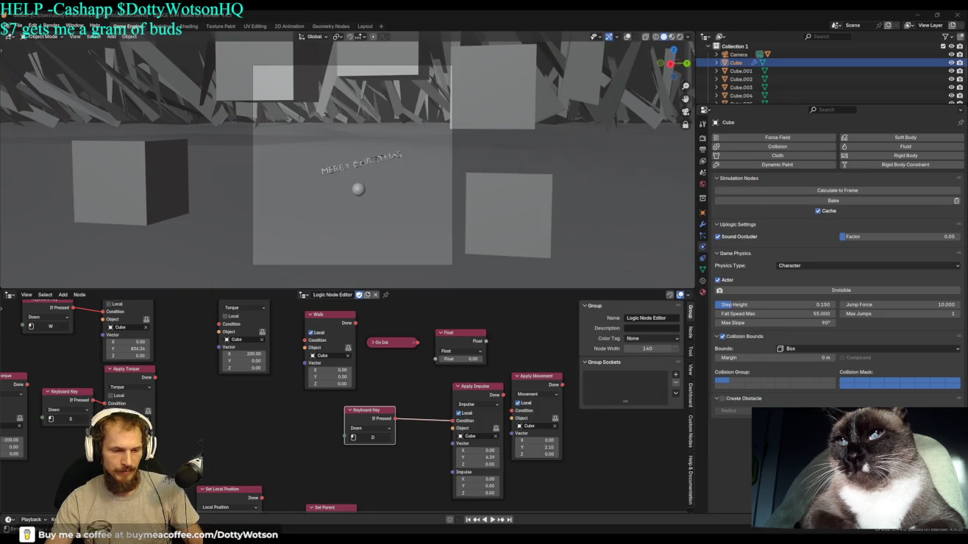
Keep Apply Impulse's mode on Impulse and bring up the node editor's add menu.
left_click(477, 404)
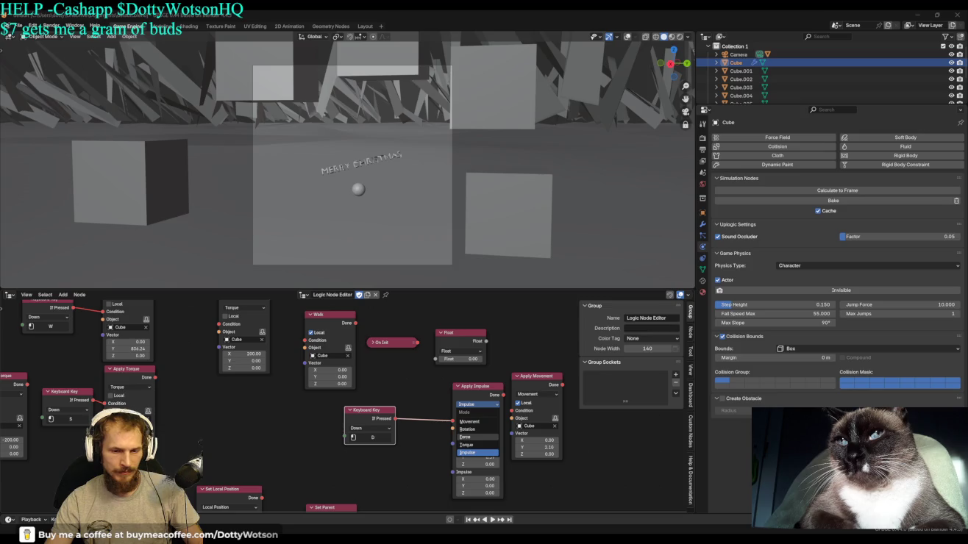
left_click(478, 452)
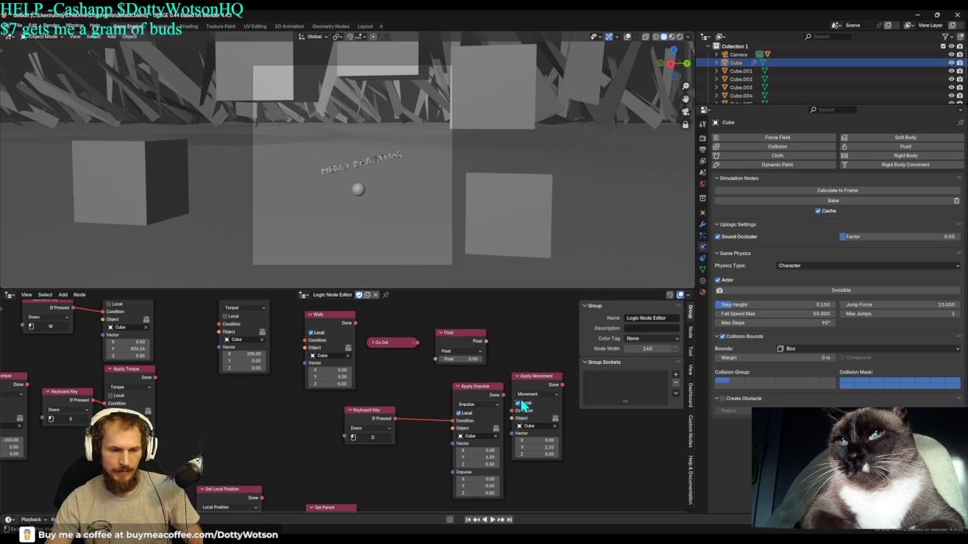
right_click(417, 396)
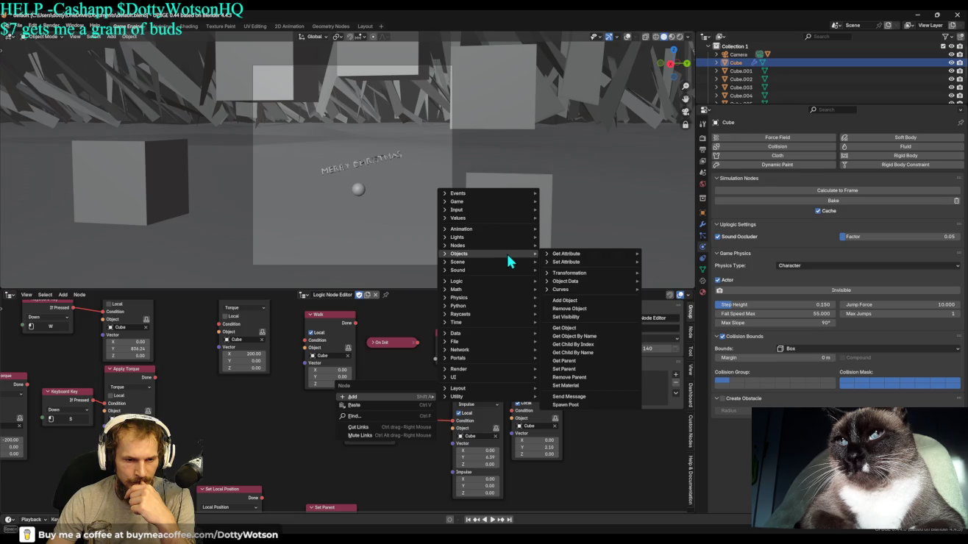
mouse_move(459, 298)
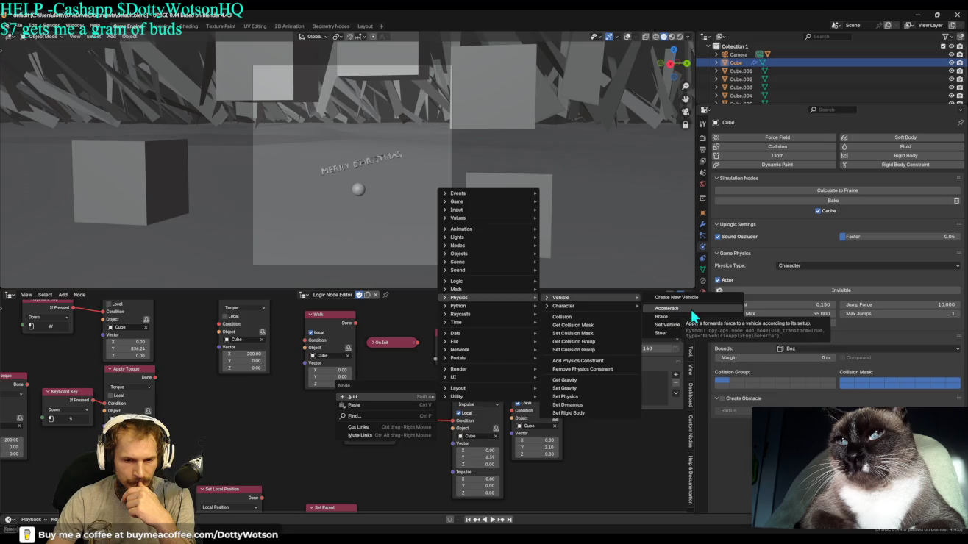
mouse_move(564, 306)
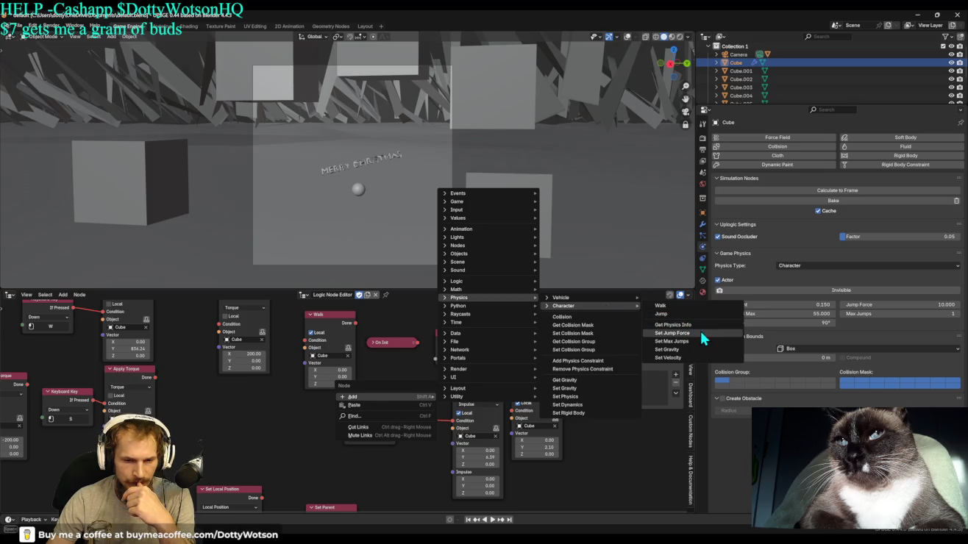
Insert a Set Velocity node on the D key link, targeting Cube with Z velocity 1.41, and run the game.
left_click(675, 360)
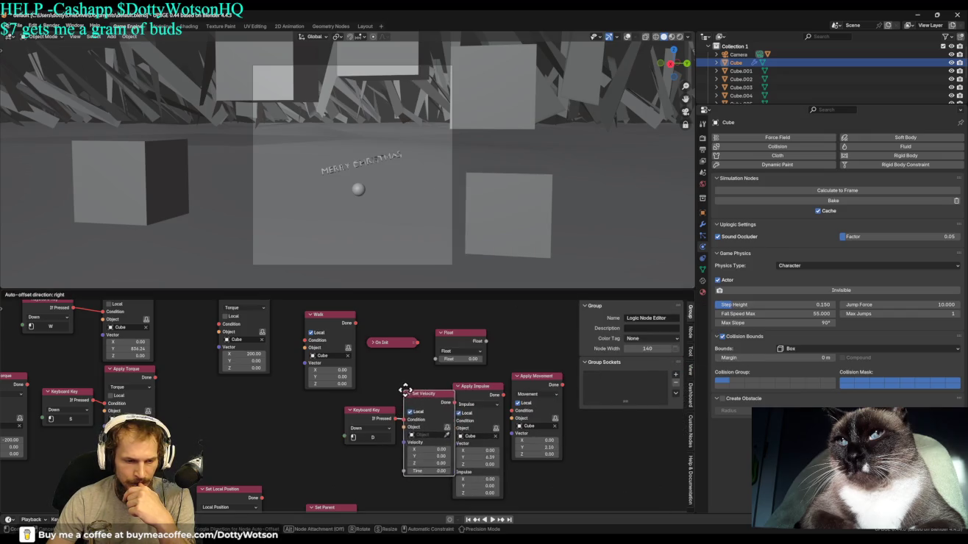
left_click(405, 395)
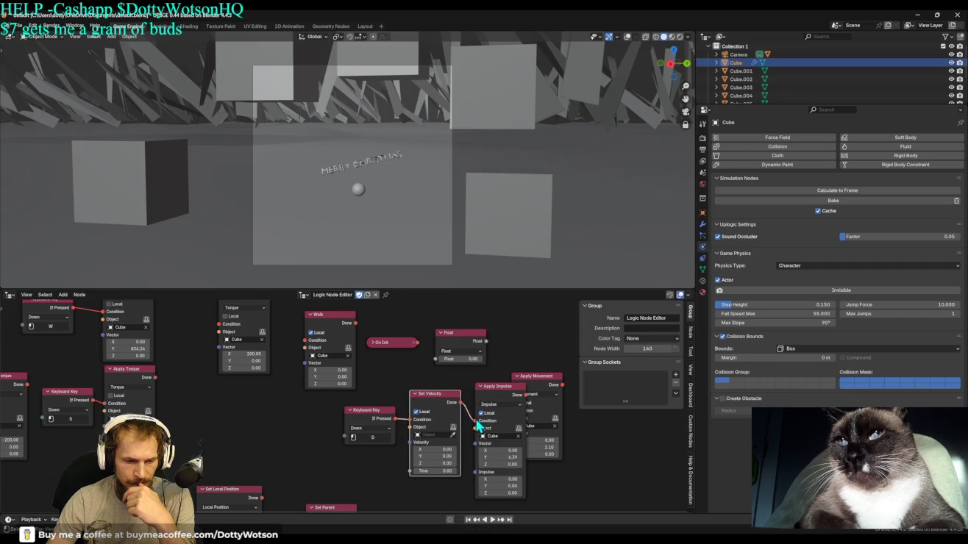
left_click(435, 435)
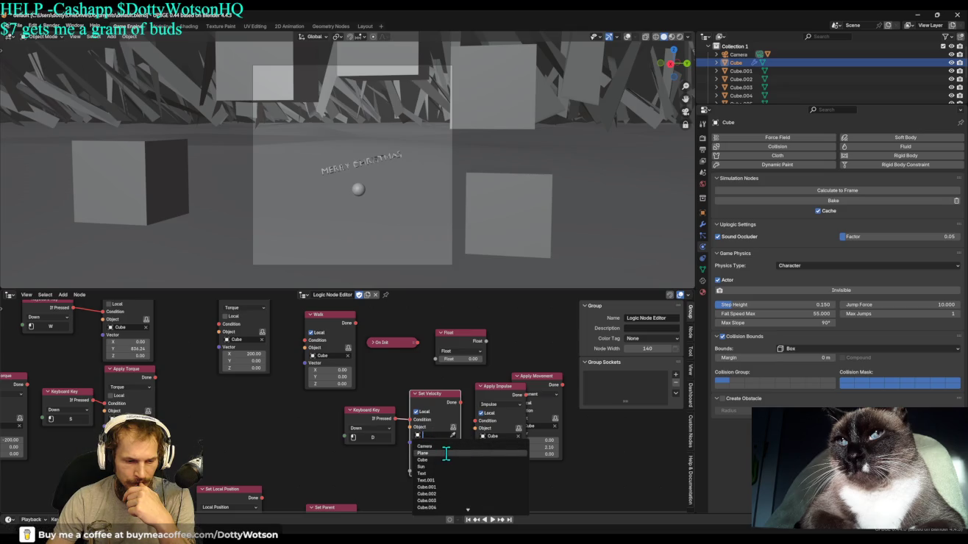
left_click(443, 459)
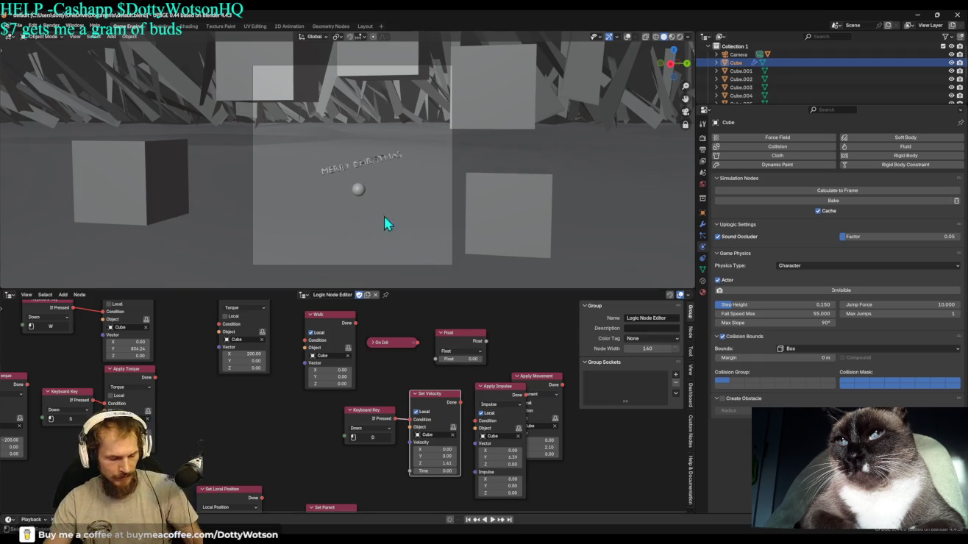
key("p")
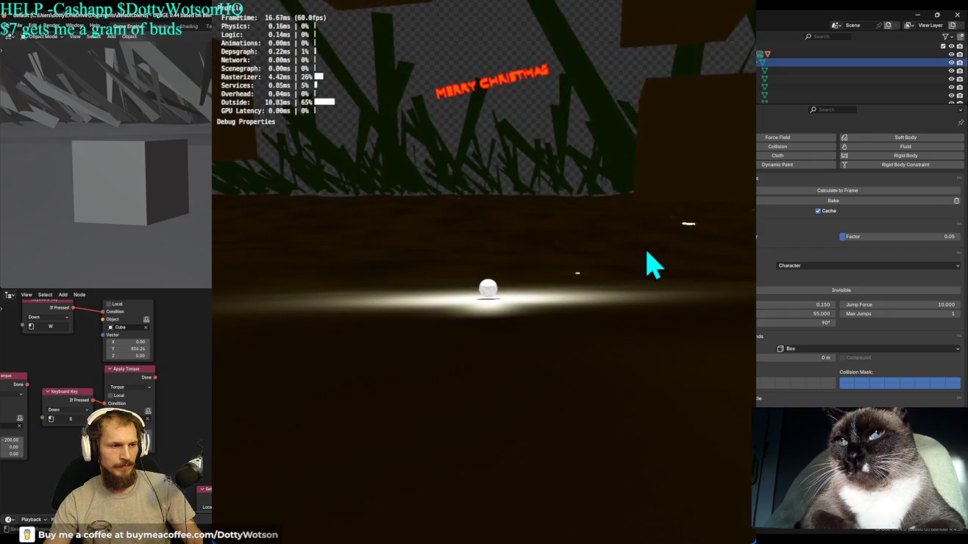
key("w")
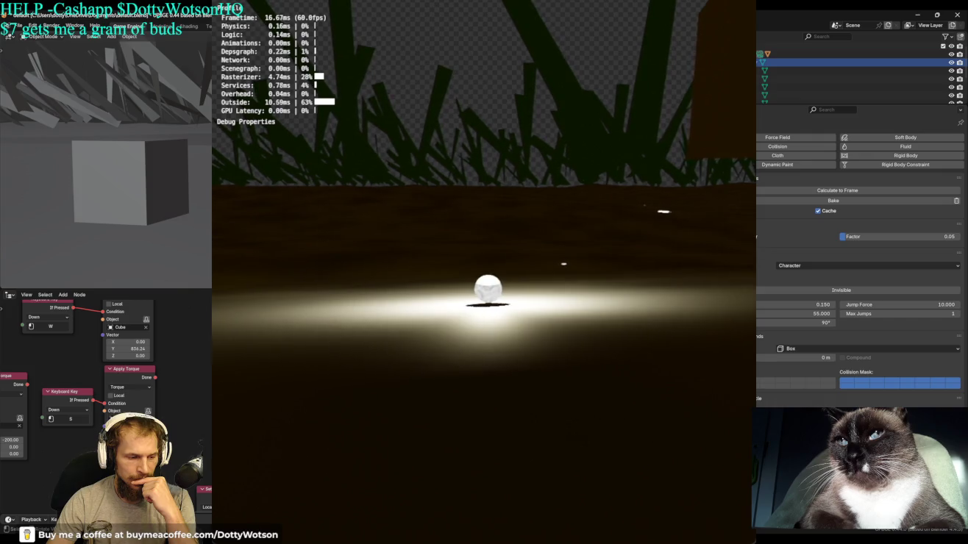
key("Escape")
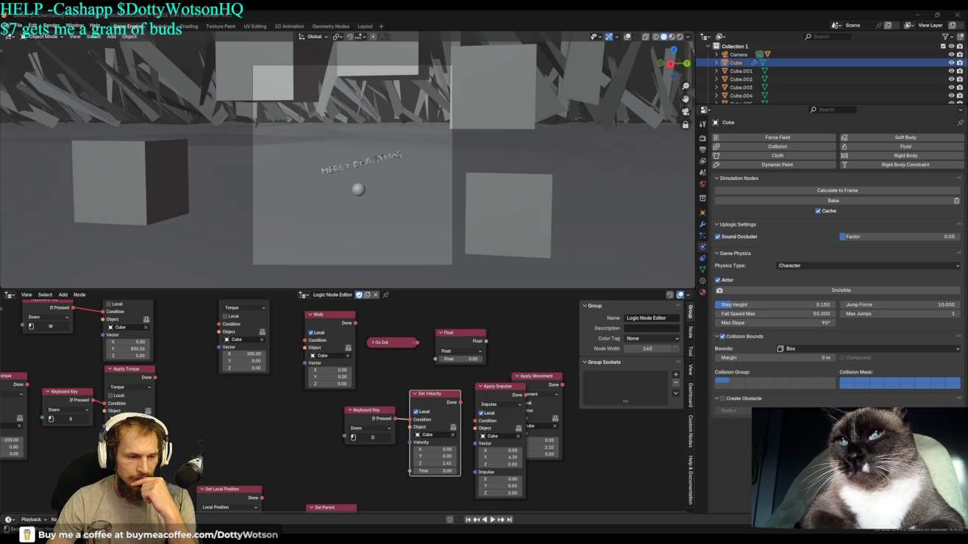
Move the D key node left and relink it to drive the Walk node (Z 2.76).
left_click_drag(395, 428, 243, 428)
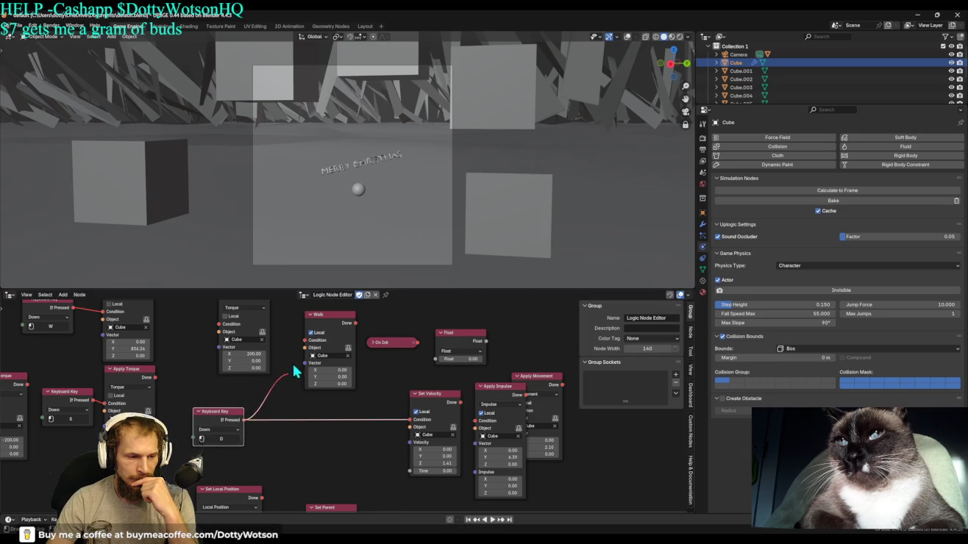
left_click_drag(410, 419, 389, 452)
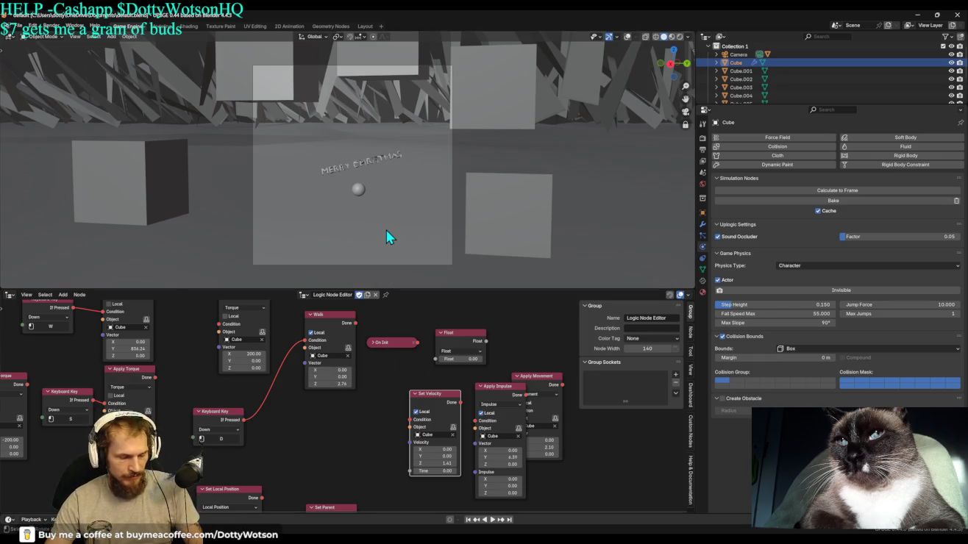
key("p")
key("Escape")
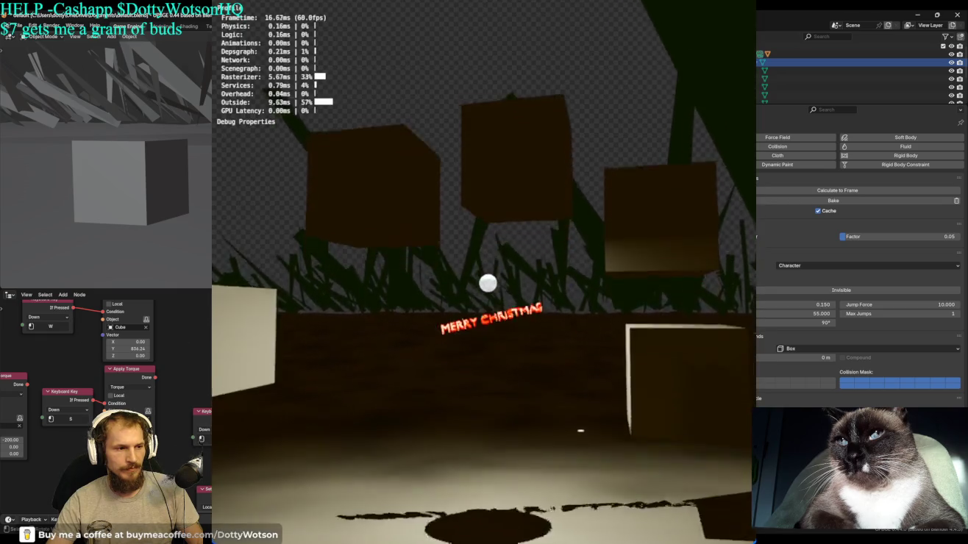
Test jumping twice with Space, stop the game, and reconnect the W key to Walk.
key("space")
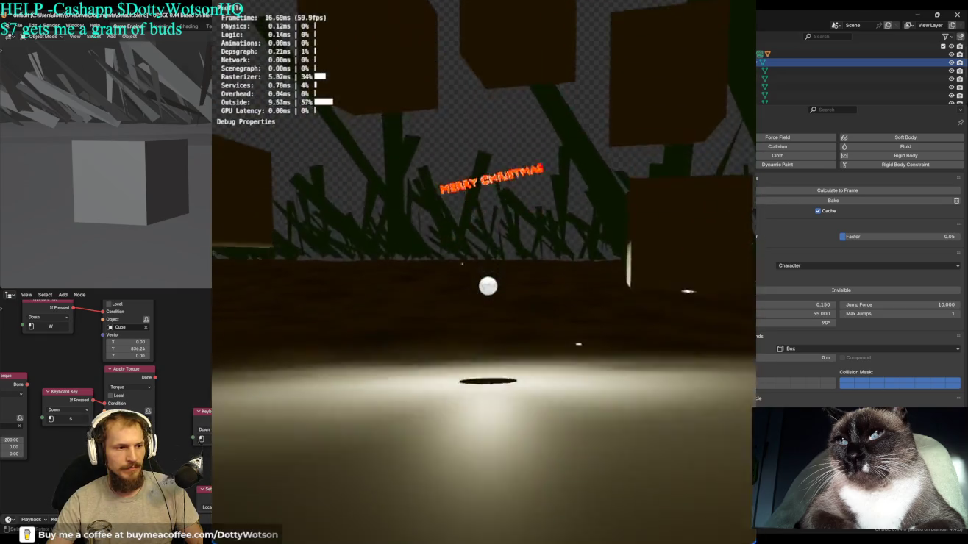
key("space")
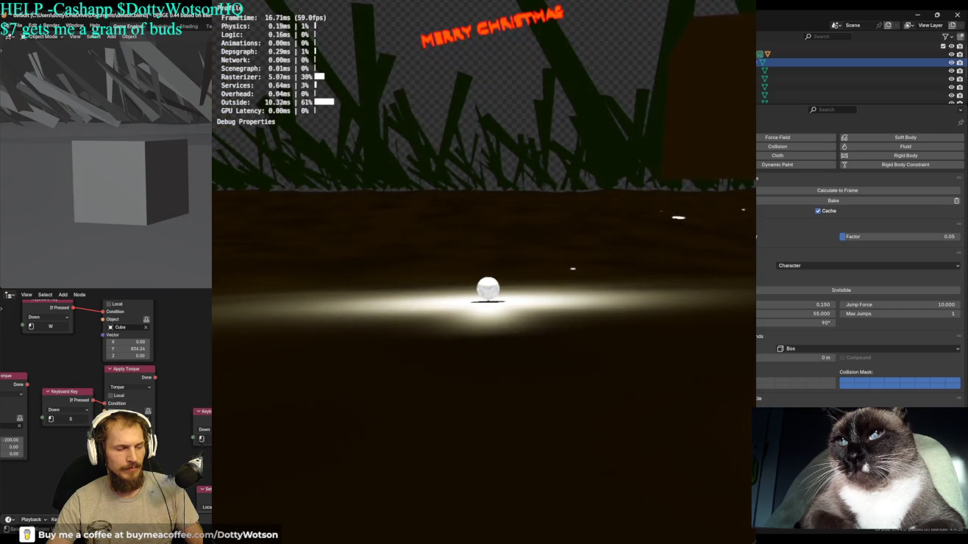
key("Escape")
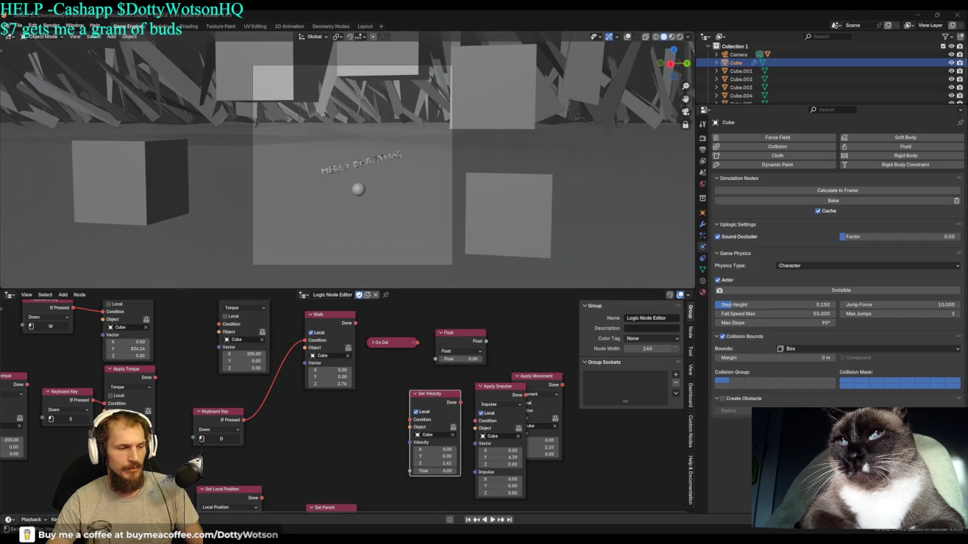
left_click_drag(108, 311, 264, 350)
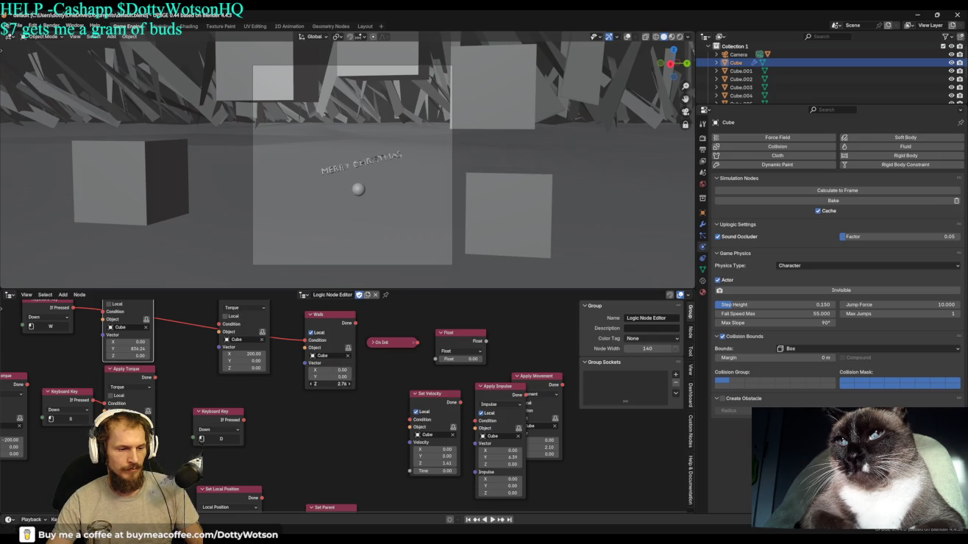
Set the Walk vector Z to 0, keeping Y 1.00, and test walking in the game.
type("0")
key("Return")
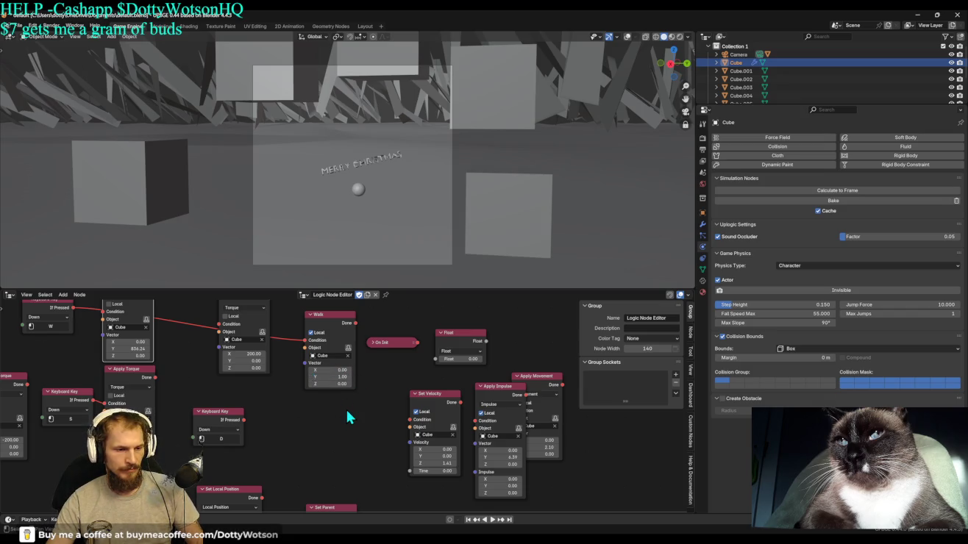
key("p")
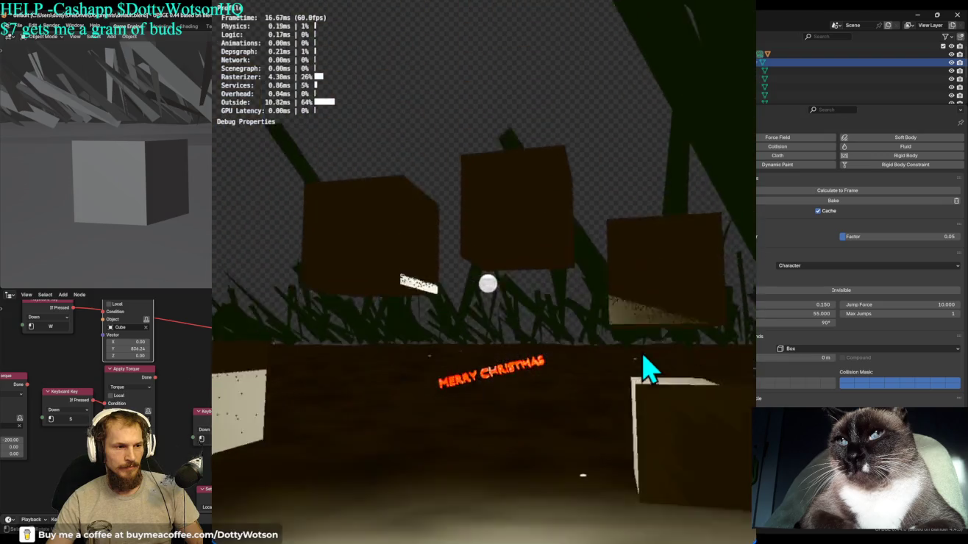
key("Escape")
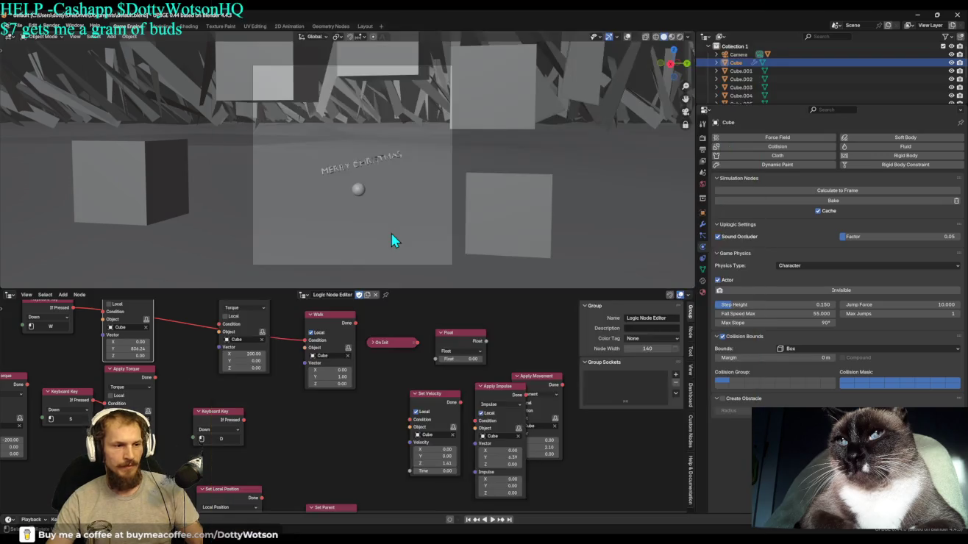
Rerun the game, test walking in fullscreen, then stop it.
key("p")
key("Escape")
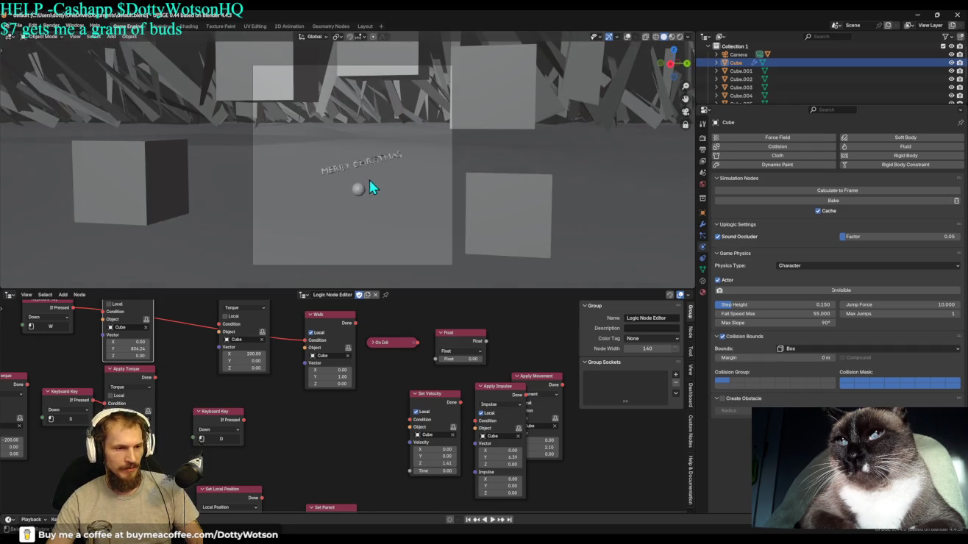
key("p")
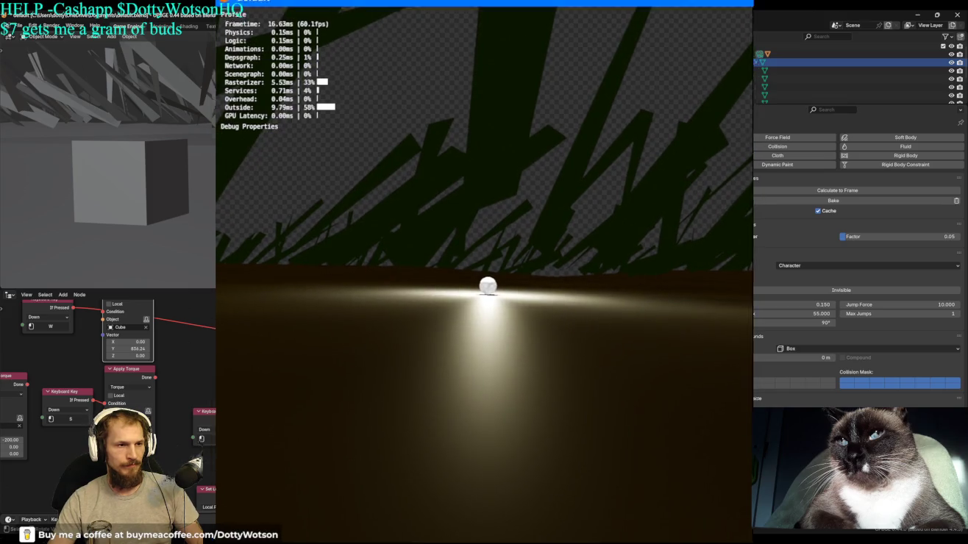
key("ctrl+alt+space")
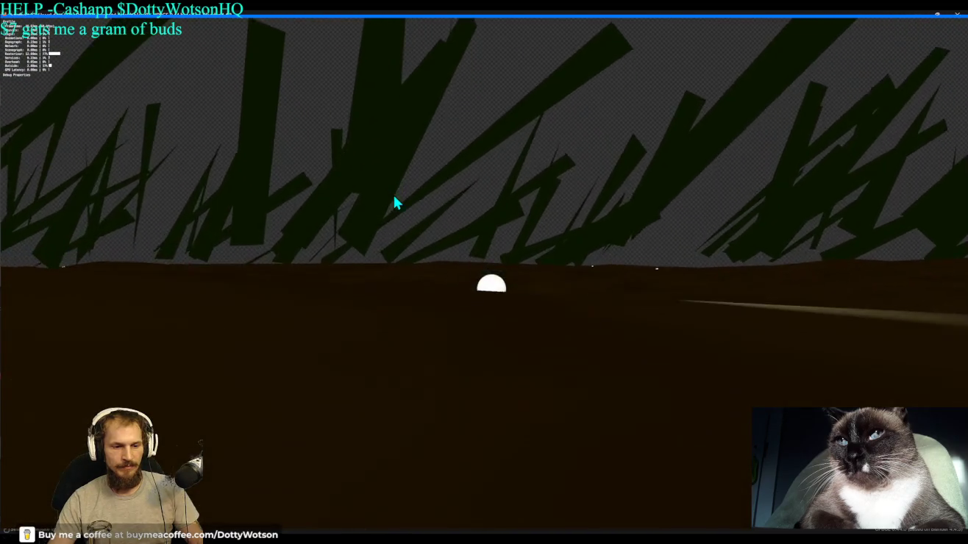
key("Escape")
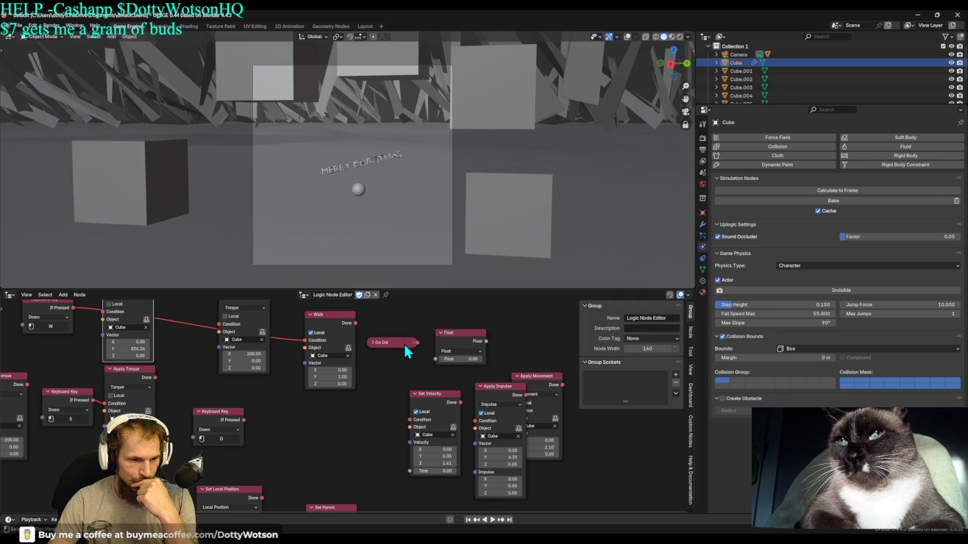
Pan the logic graph and drag the Walk node up above the Apply Torque node.
middle_click_drag(413, 371, 408, 440)
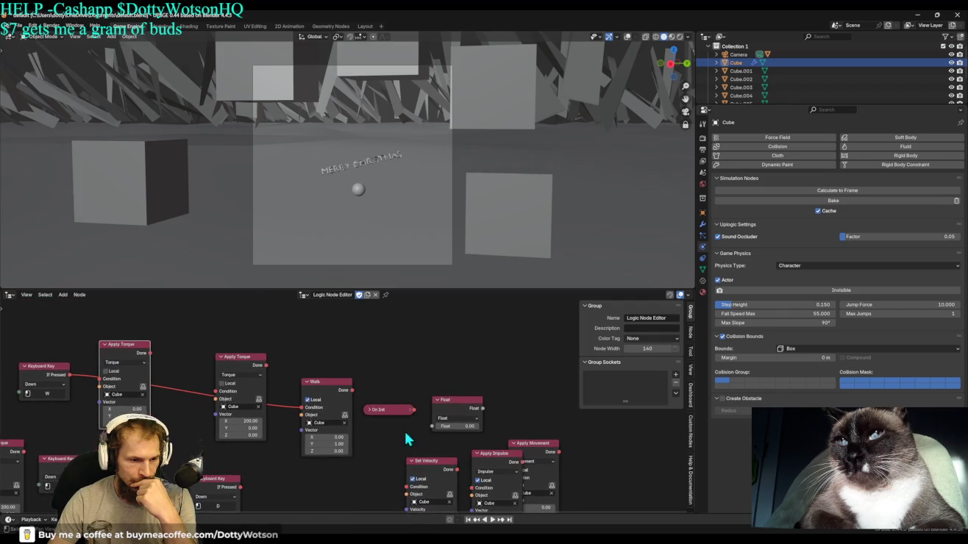
middle_click_drag(391, 362, 453, 352)
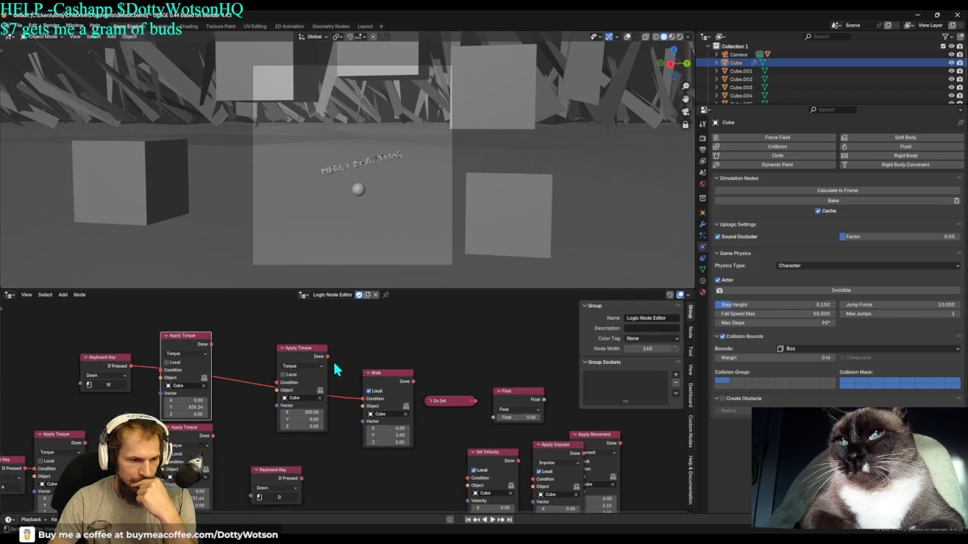
left_click_drag(390, 385, 227, 287)
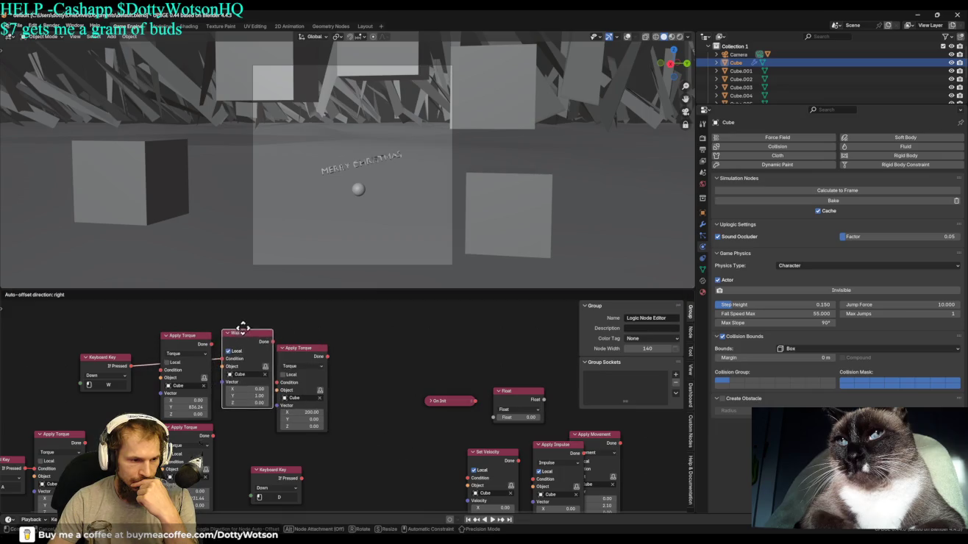
mouse_move(227, 287)
left_mouse_down()
mouse_move(246, 333)
mouse_move(360, 362)
left_mouse_up()
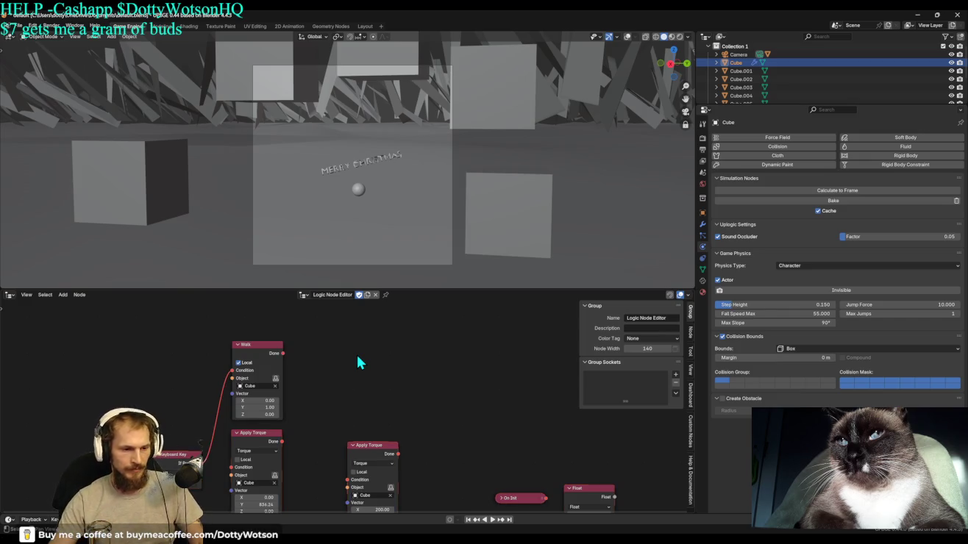
Search the add-node menu for PLAY, SIM, DO and PHYD, then use the right-click add menu.
key("shift+a")
type("PLAY")
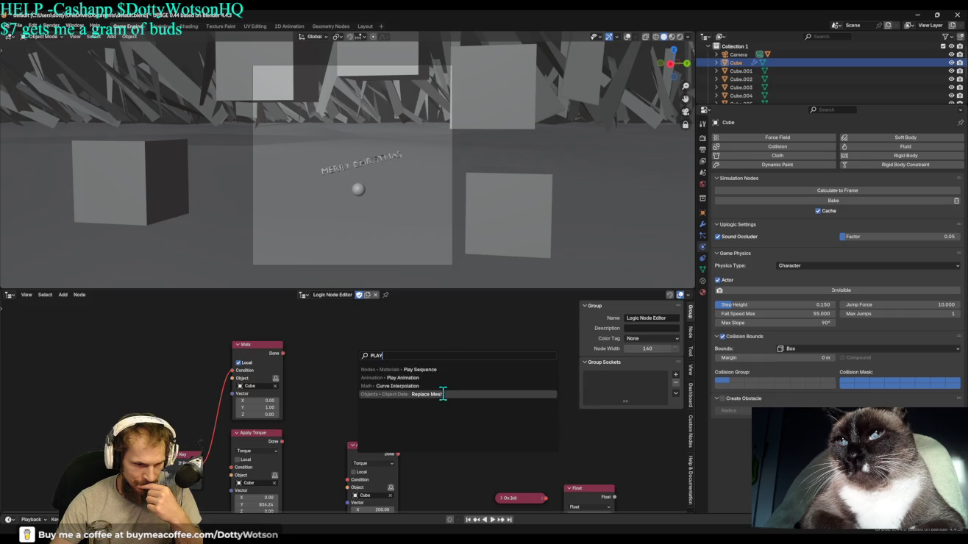
key("Escape")
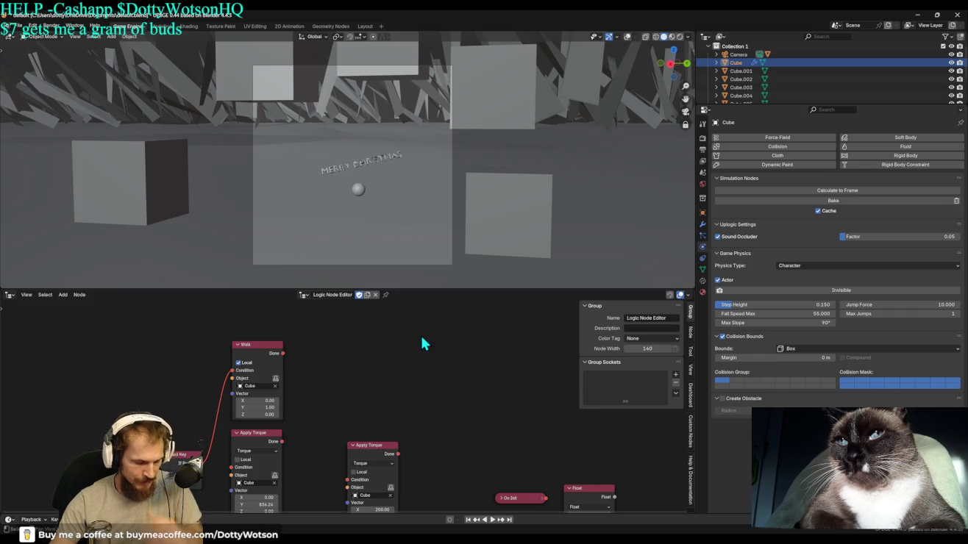
key("shift+a")
type("SIM")
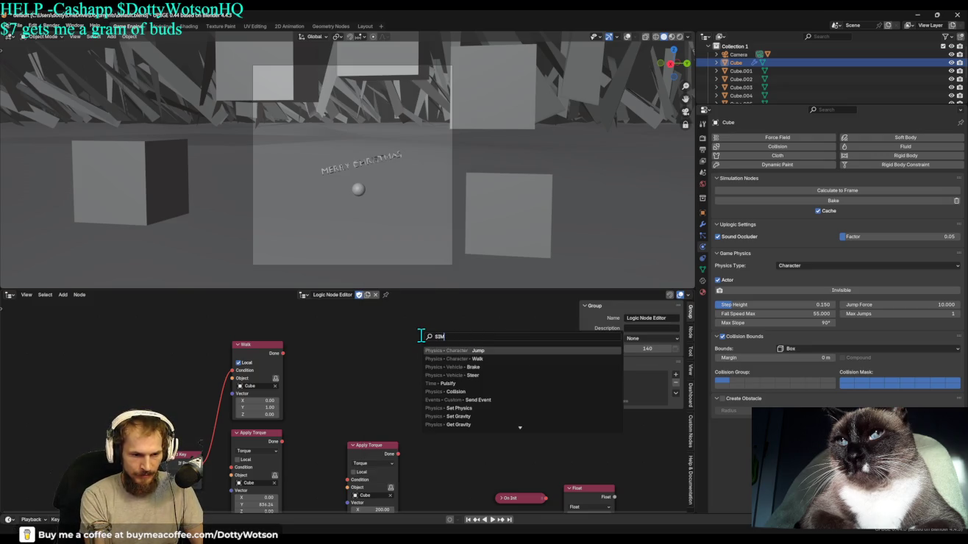
key("BackSpace")
key("BackSpace")
key("BackSpace")
type("DO")
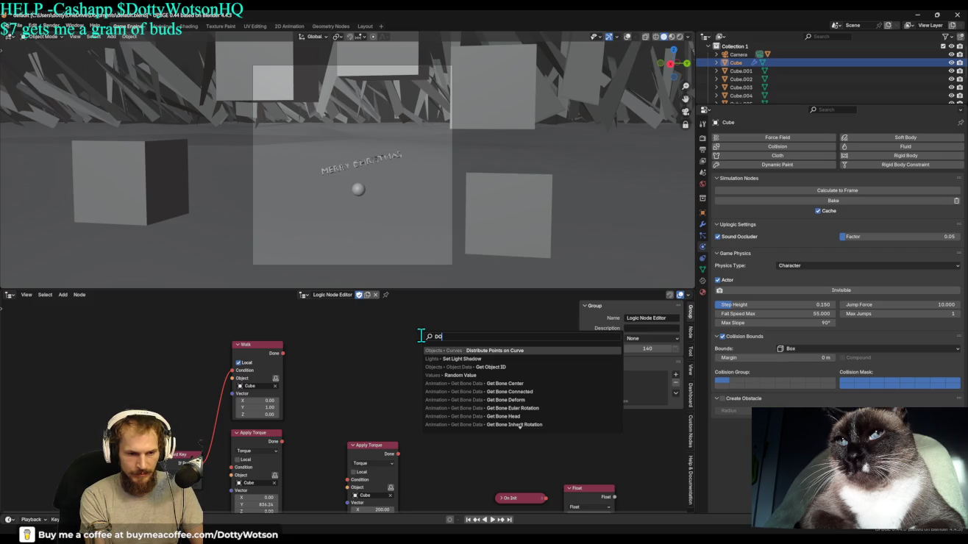
key("BackSpace")
key("BackSpace")
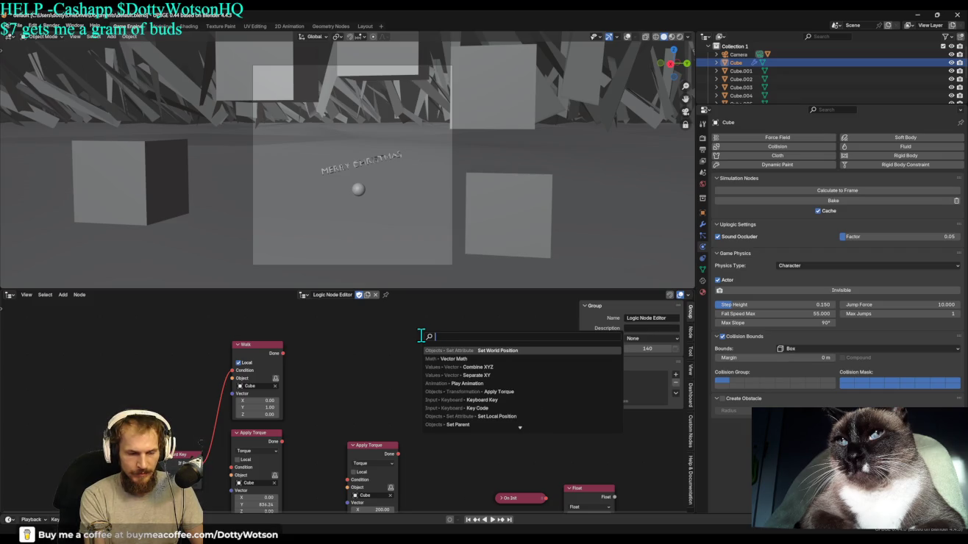
type("PHY")
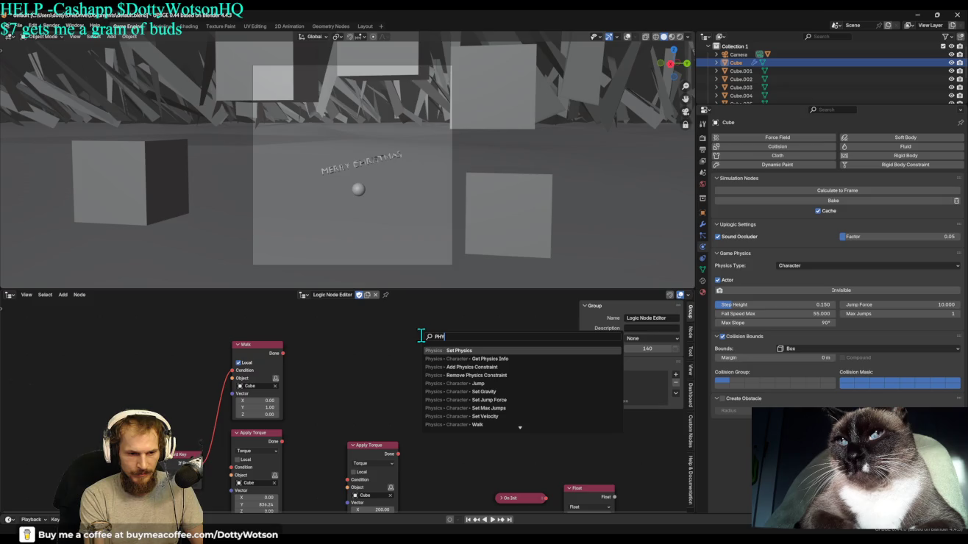
type("D")
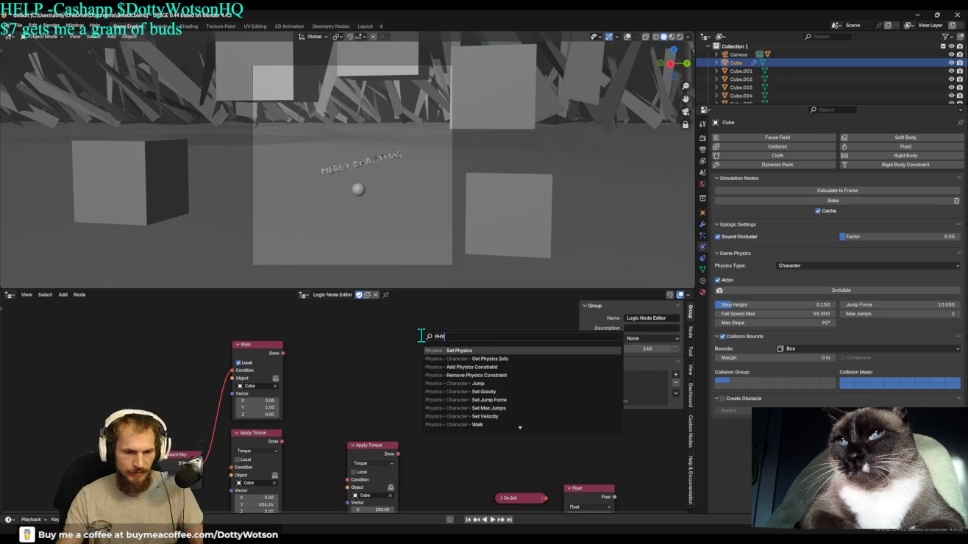
key("Escape")
right_click(410, 359)
mouse_move(361, 367)
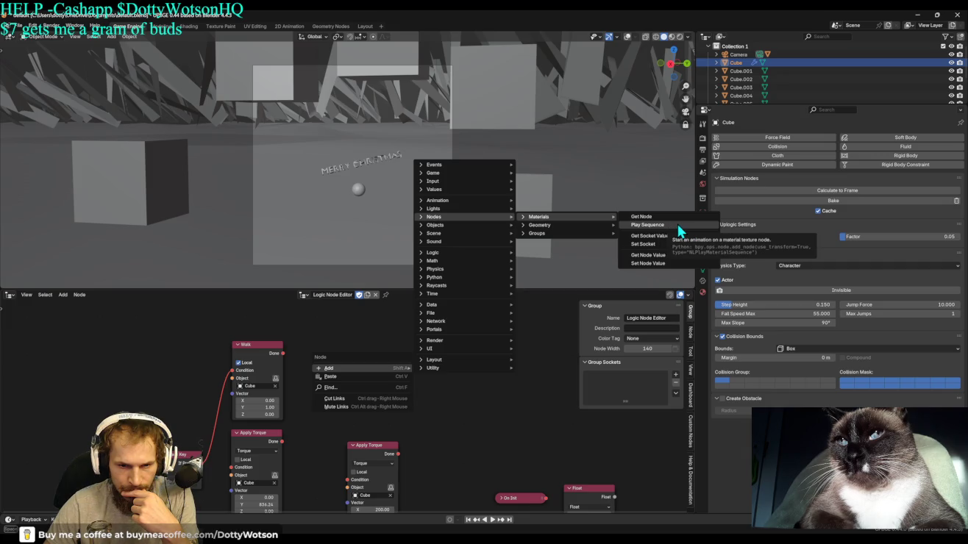
mouse_move(454, 200)
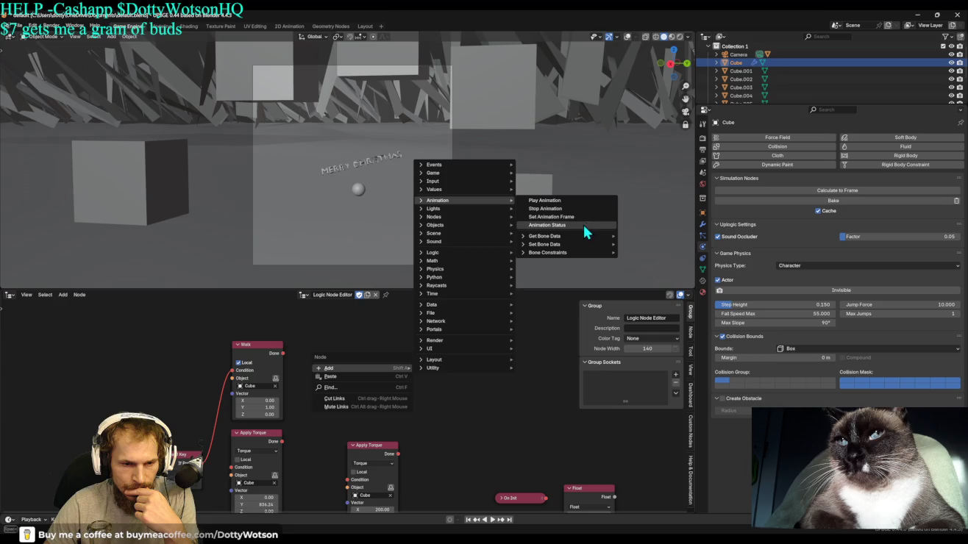
Add a Play Animation node and connect On Init to its Condition input.
left_click(571, 203)
left_click(446, 318)
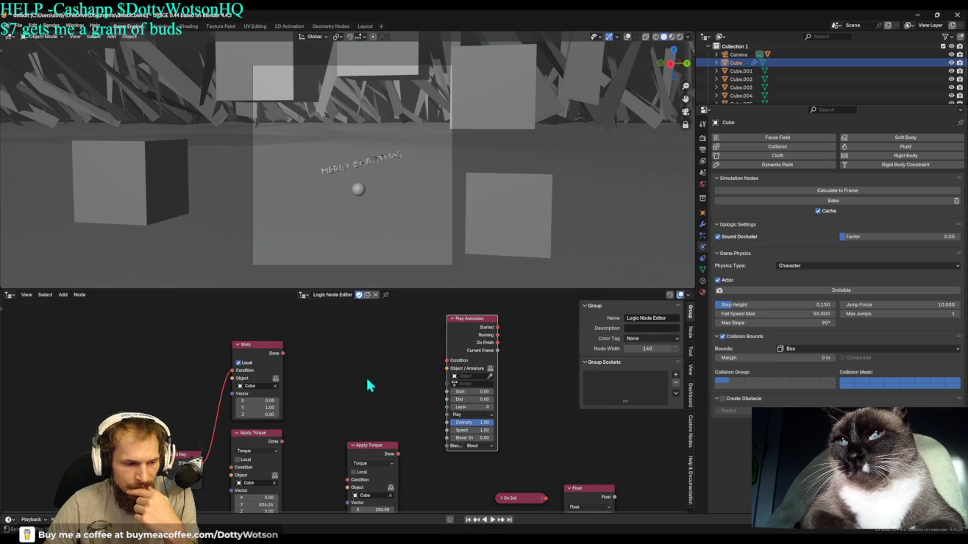
left_click_drag(520, 500, 377, 362)
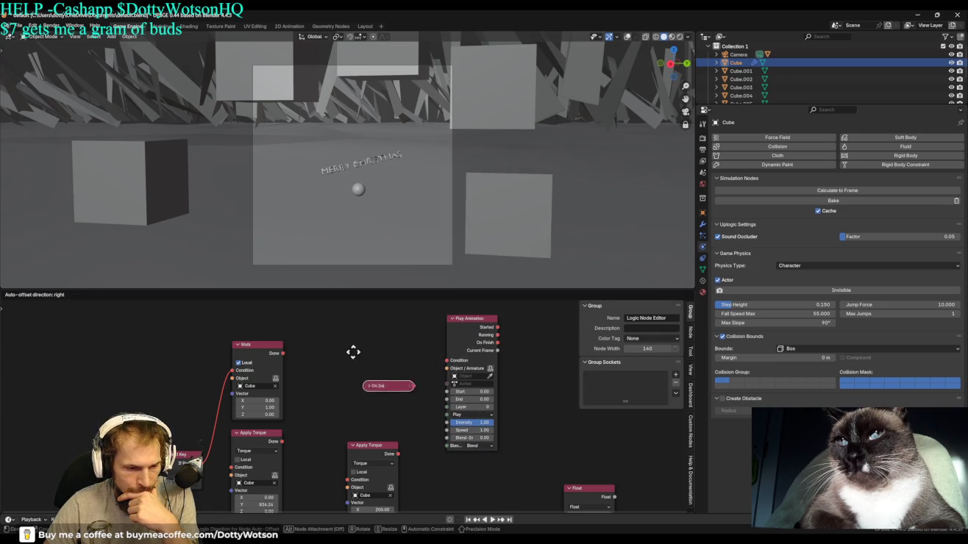
left_click_drag(442, 362, 446, 361)
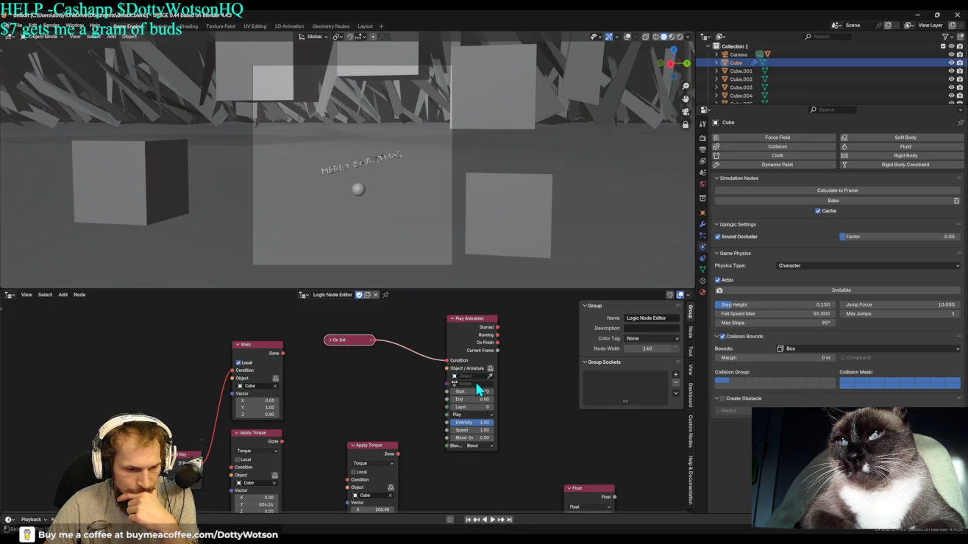
Check Play Animation's empty action list, then select Cube.003 in the viewport.
left_click(473, 384)
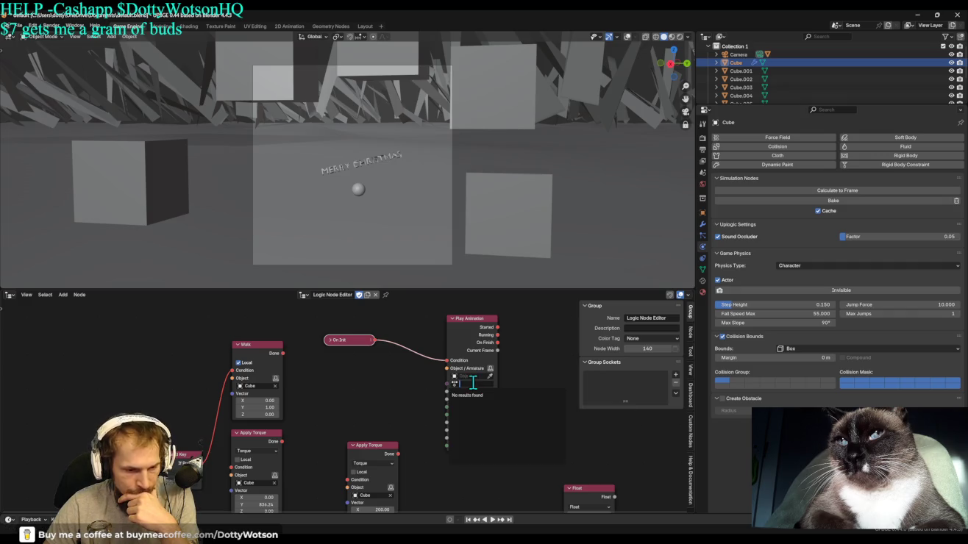
left_click(533, 382)
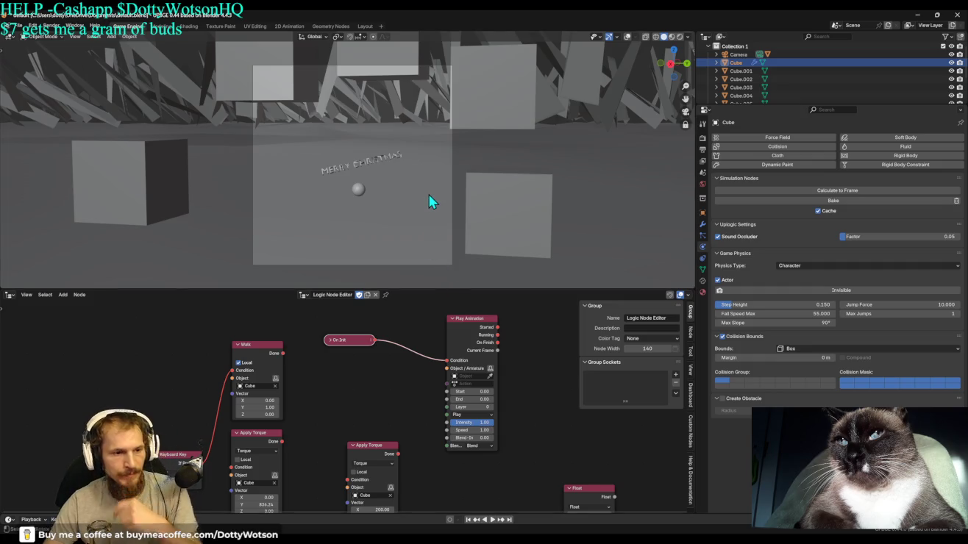
left_click(520, 128)
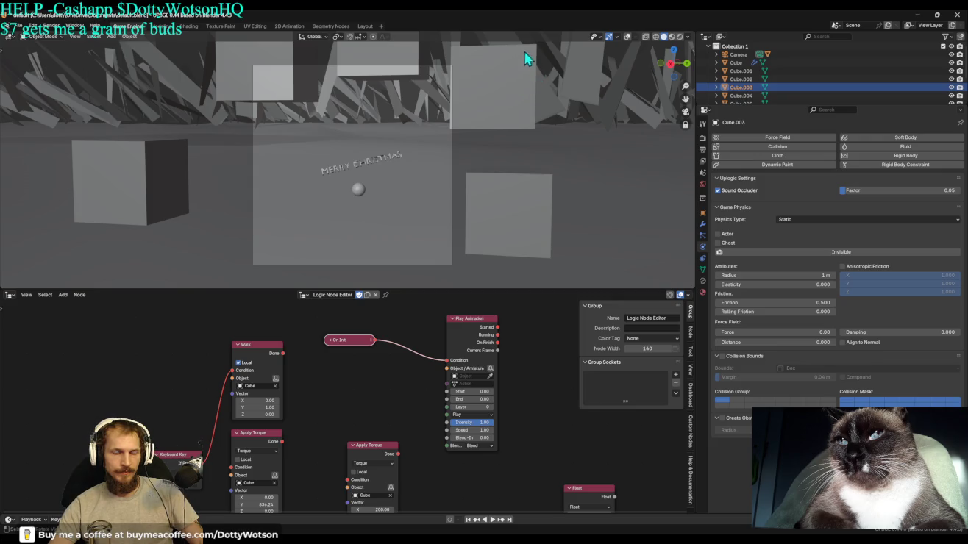
Switch the lower area to the Dope Sheet Action Editor and create a new action.
left_click(9, 295)
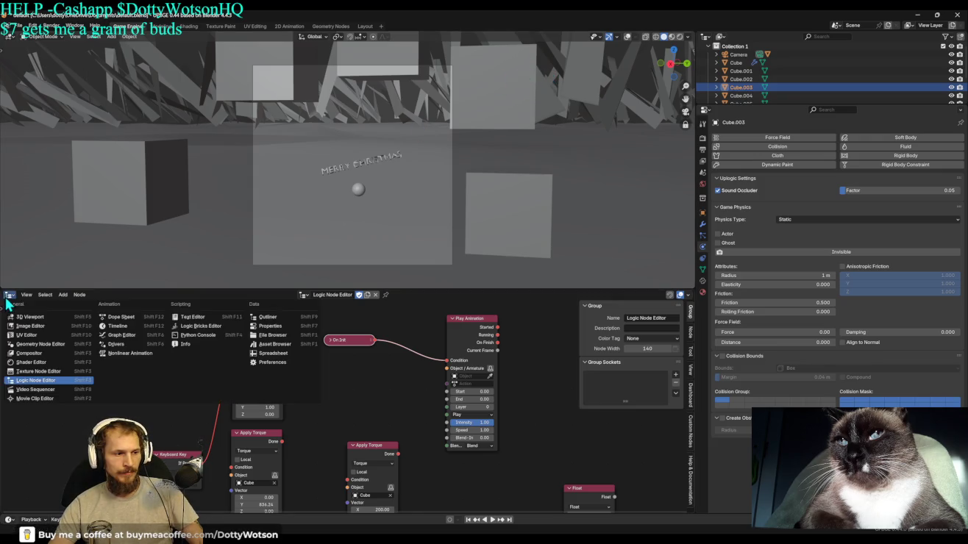
left_click(121, 316)
left_click(42, 294)
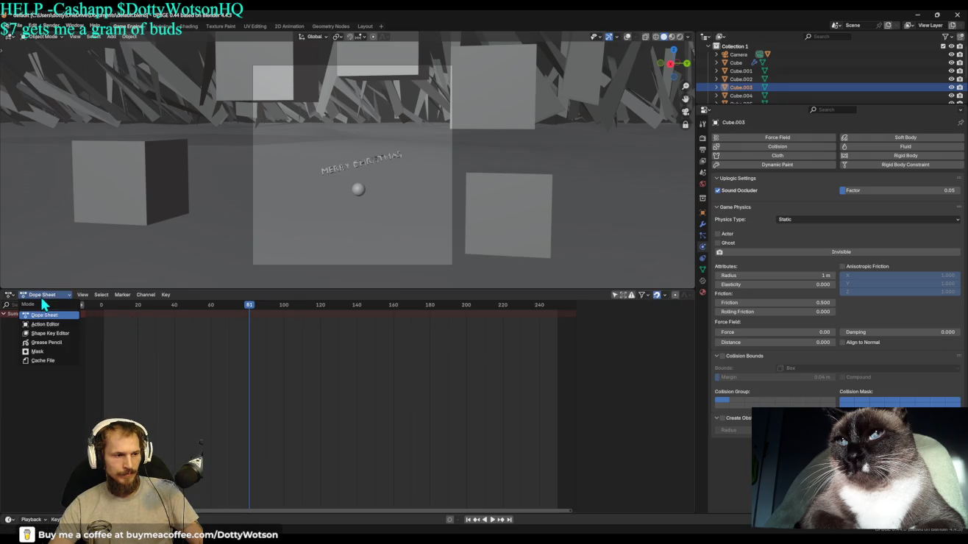
left_click(61, 324)
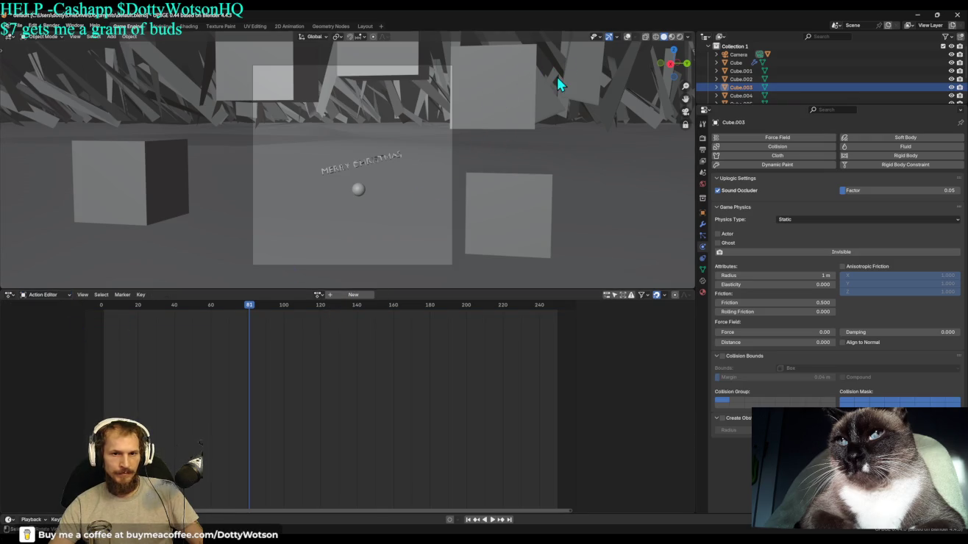
left_click(354, 295)
Tilt Cube.003 and keyframe its location, rotation and scale at frame 1.
key("shift+alt+z")
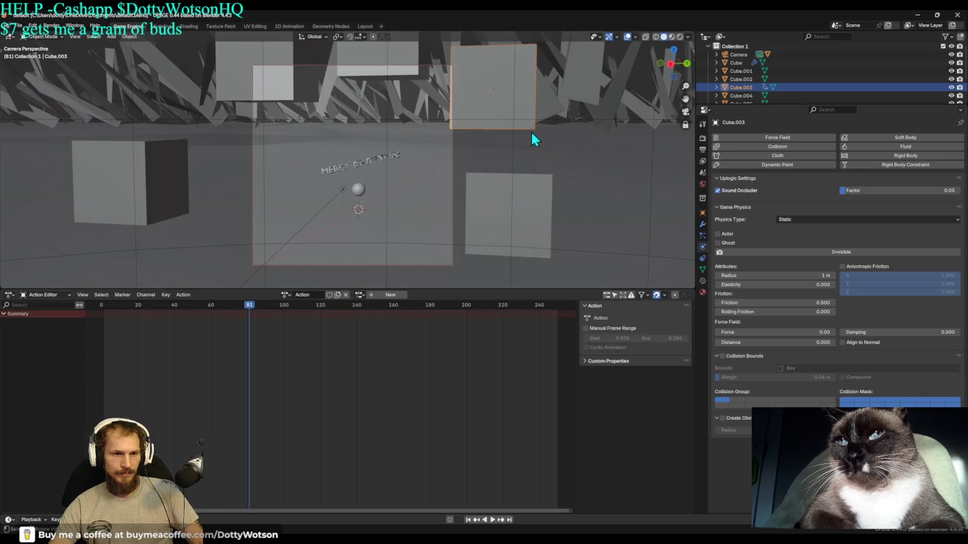
key("r")
key("r")
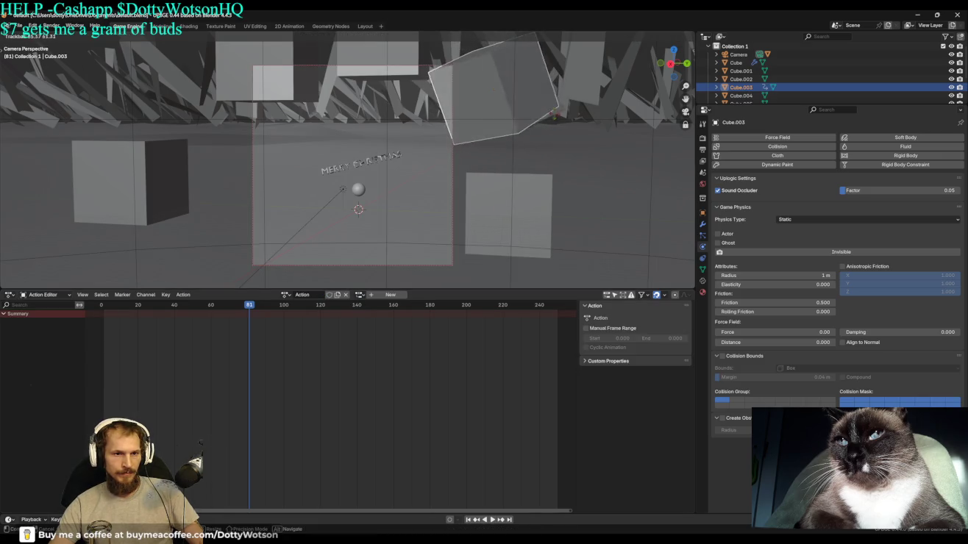
left_click(583, 94)
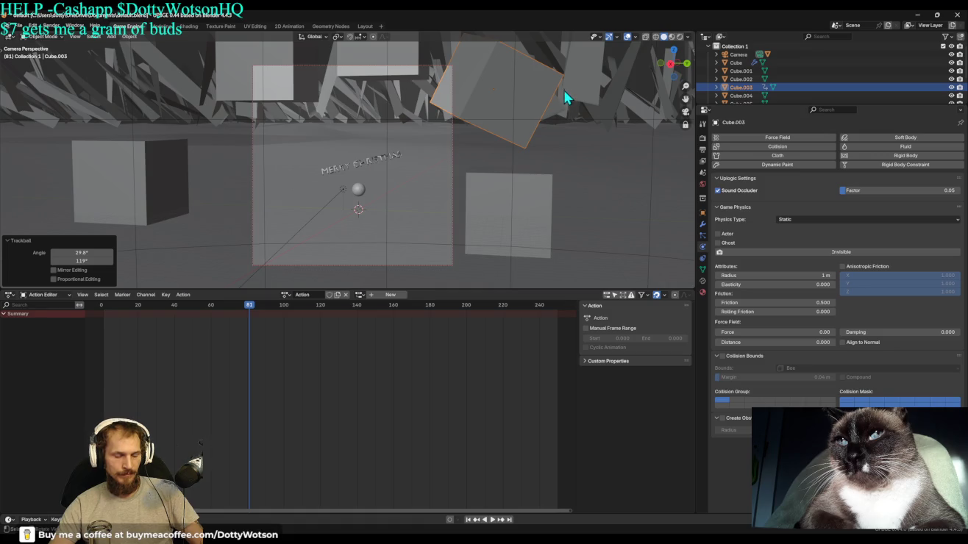
key("shift+Left")
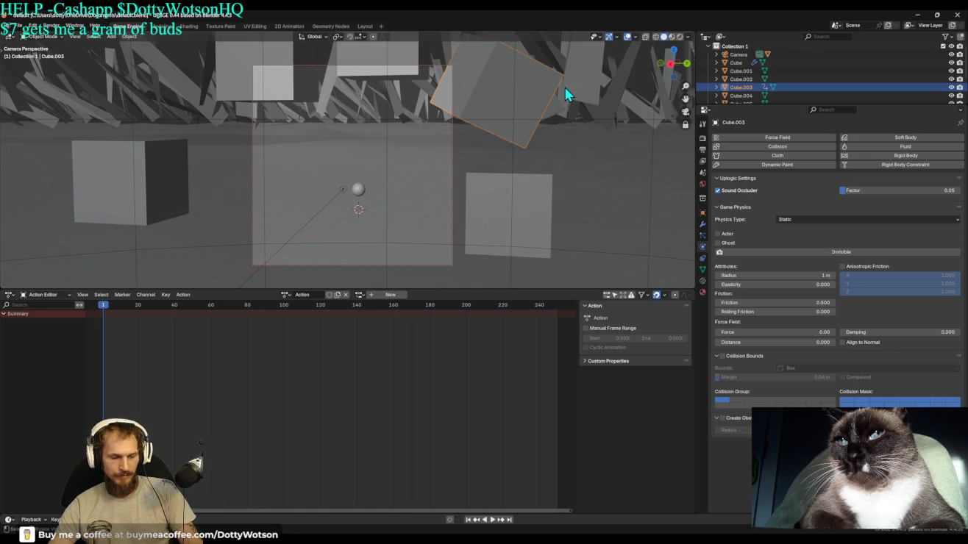
key("k")
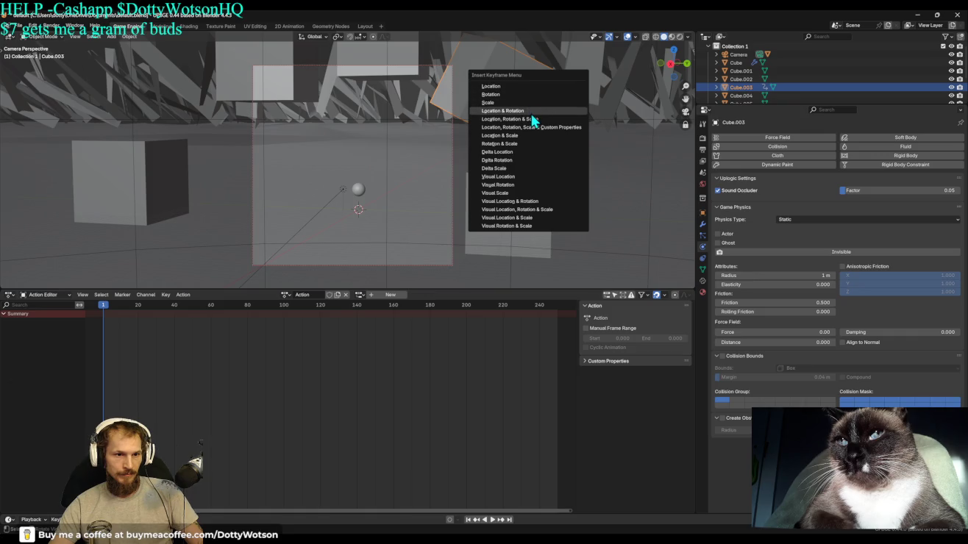
left_click(539, 118)
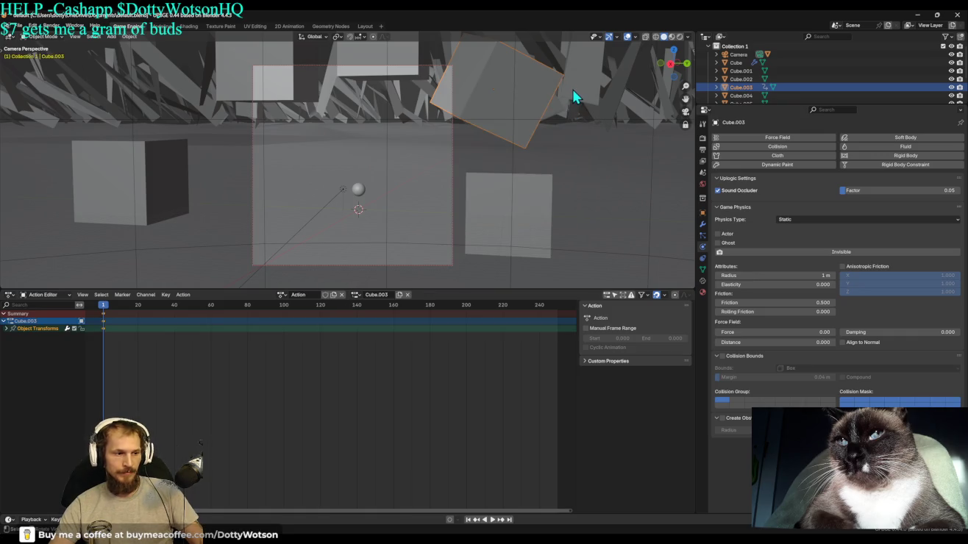
At frame 226, rotate Cube.003 and keyframe its transforms.
key("Right")
key("Right")
key("Right")
key("Right")
key("Right")
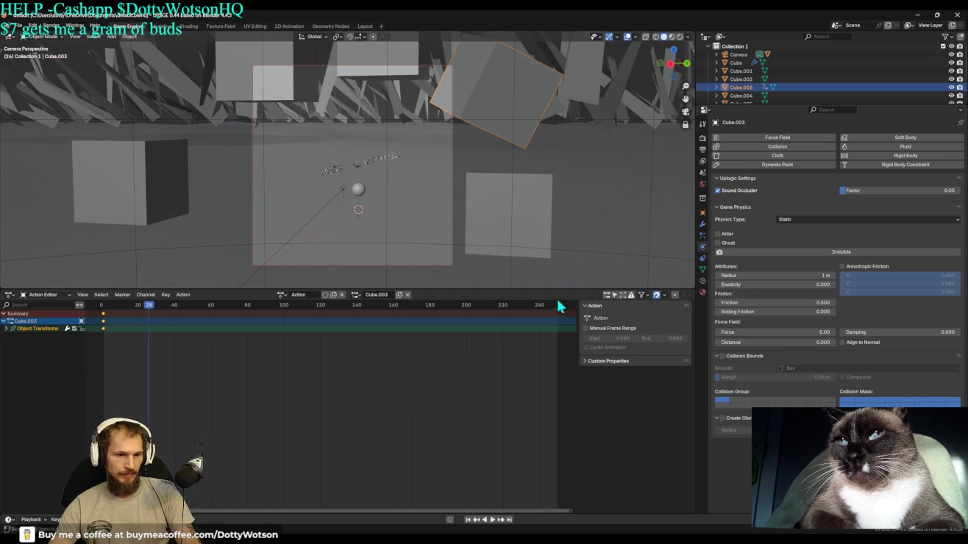
left_click(514, 303)
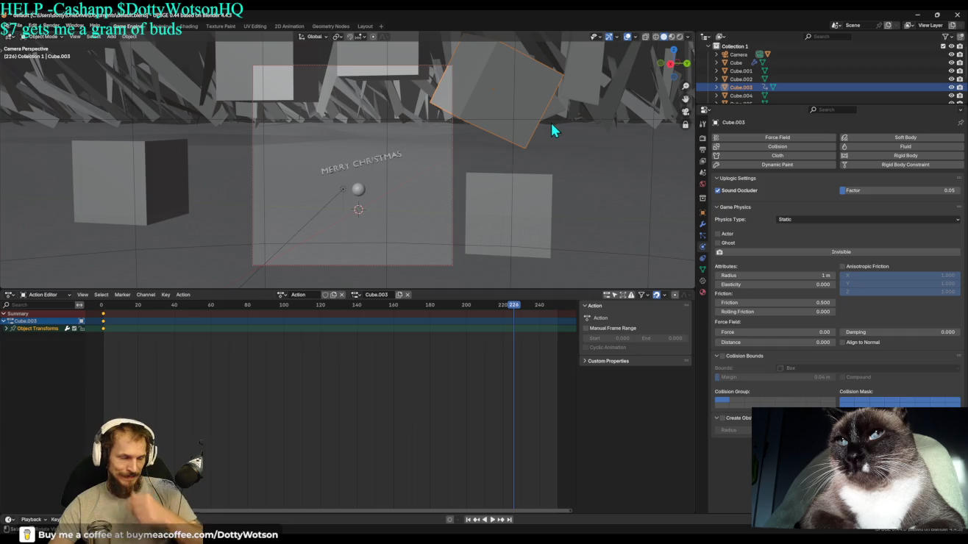
key("r")
key("r")
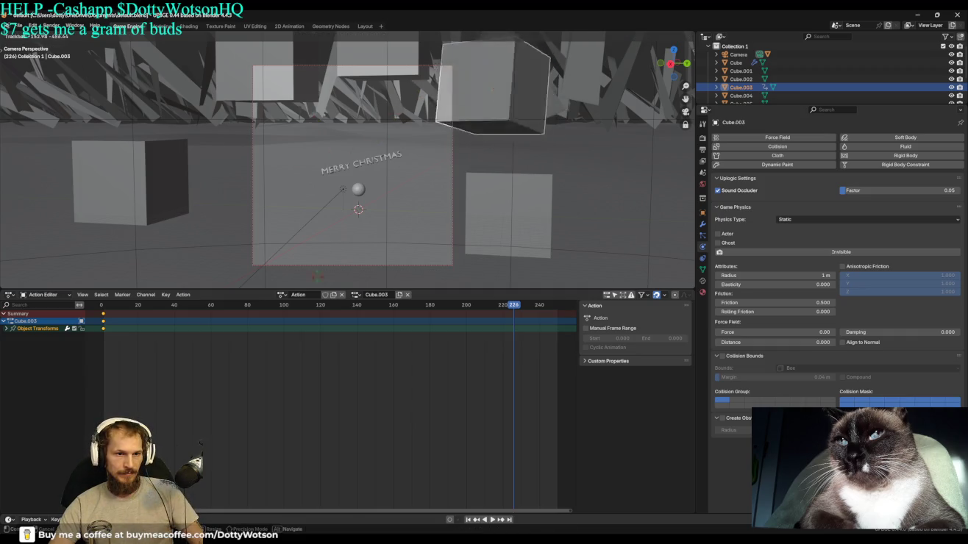
left_click(416, 294)
key("i")
left_click(471, 175)
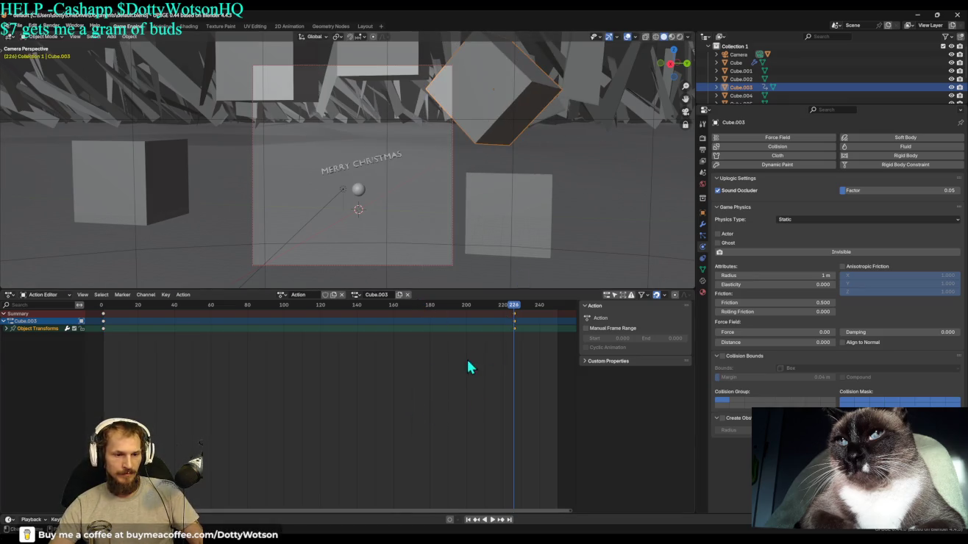
Return to frame 1 and test-play the animation in the game.
left_click(469, 521)
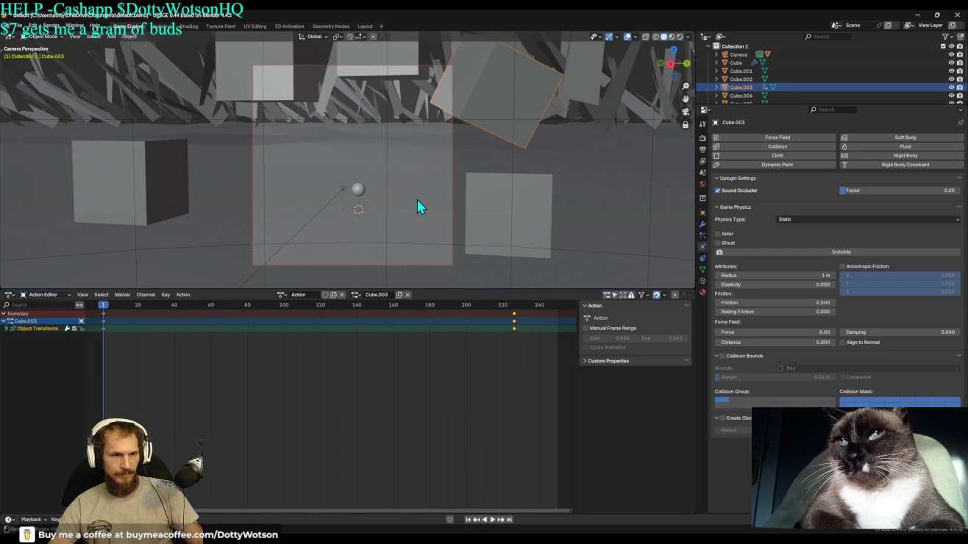
key("p")
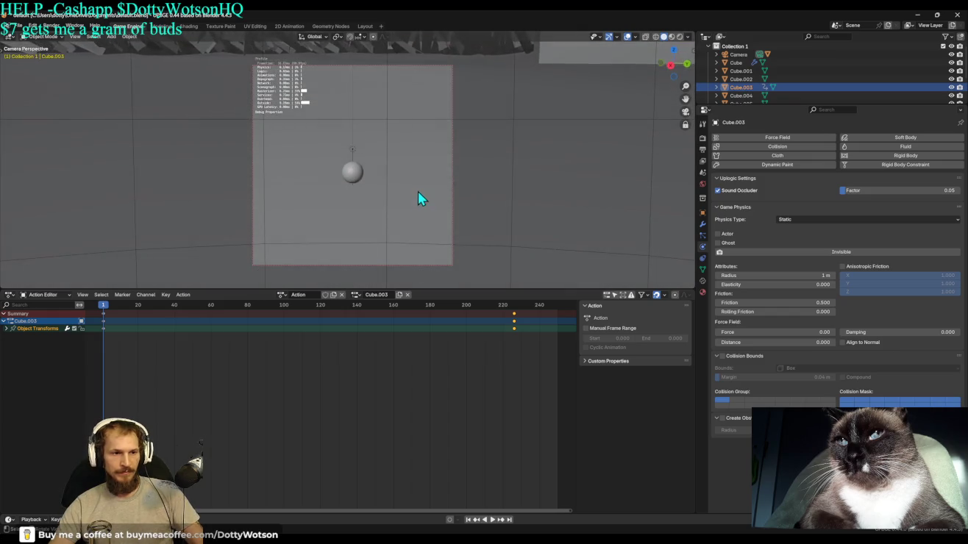
key("Escape")
left_click(10, 295)
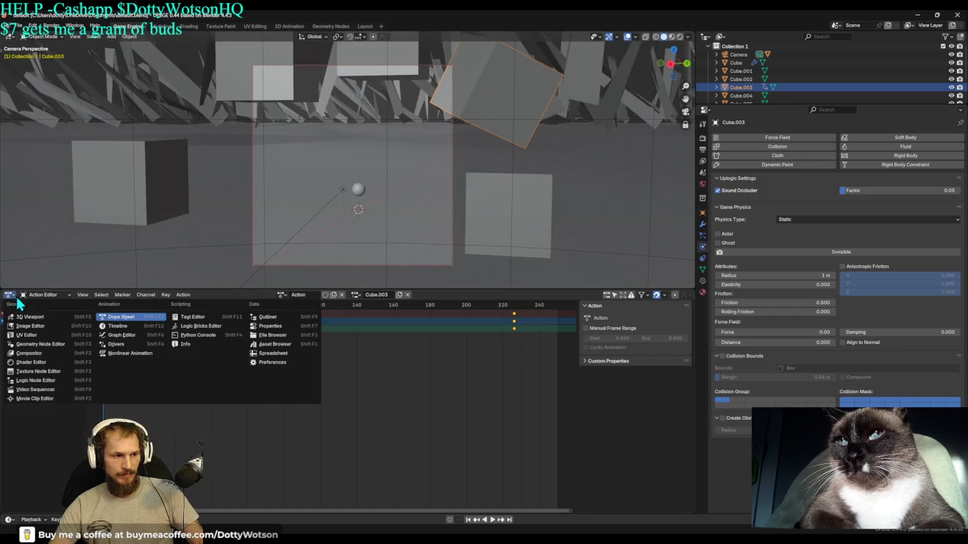
In the Logic Node Editor, set Play Animation to Cube.003 with the action named Action.
left_click(35, 381)
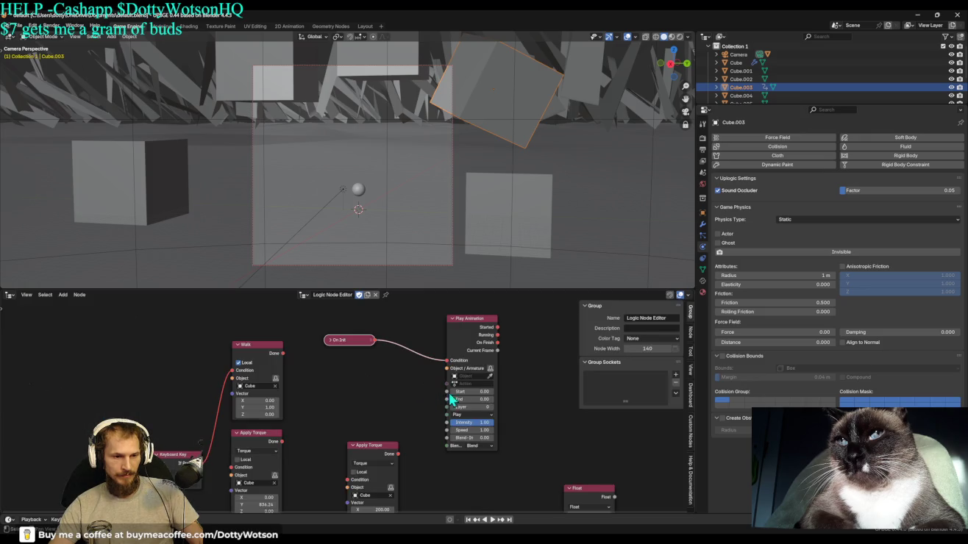
left_click(508, 72)
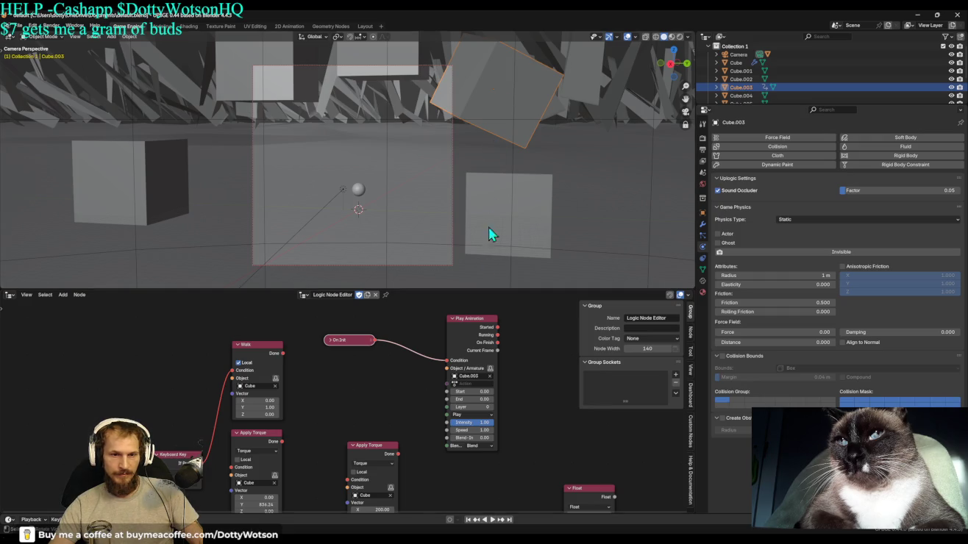
left_click(476, 382)
left_click(476, 400)
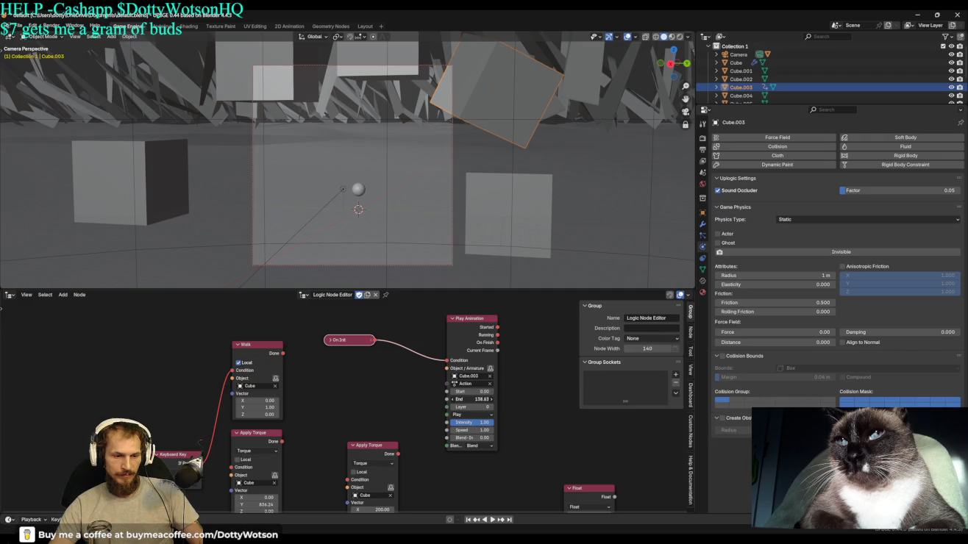
Set End 258.24, Loop mode and speed 0.52, then test it in the game.
left_click_drag(474, 399, 514, 399)
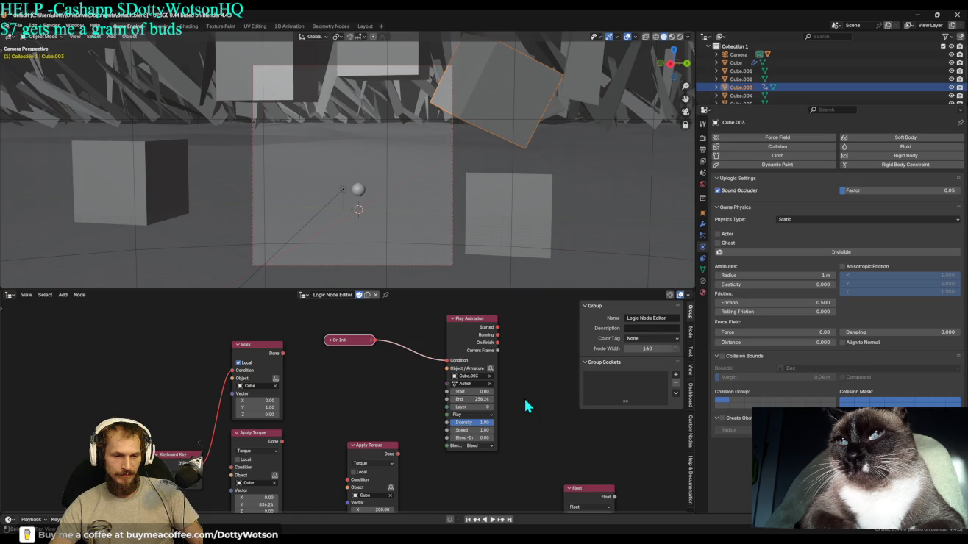
left_click(479, 415)
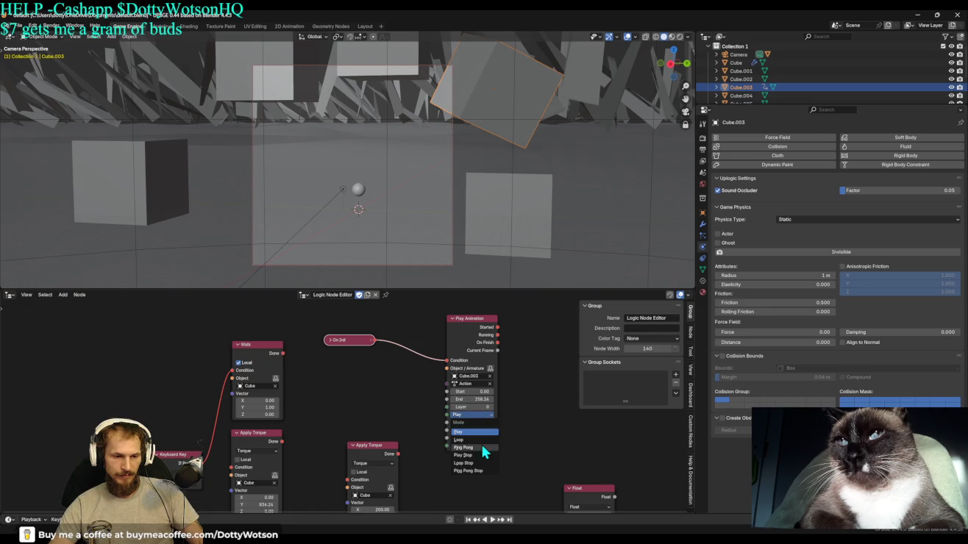
left_click(479, 439)
left_click_drag(473, 430, 456, 430)
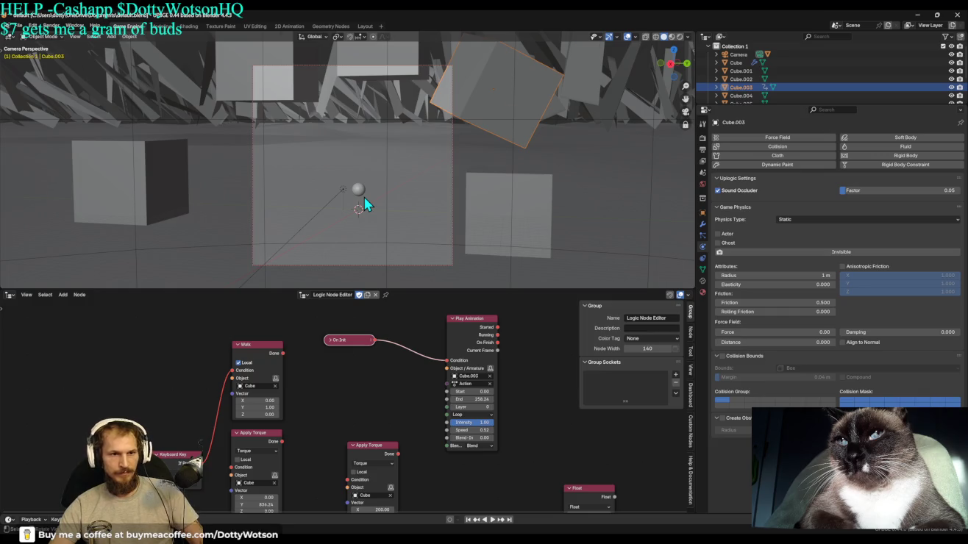
key("p")
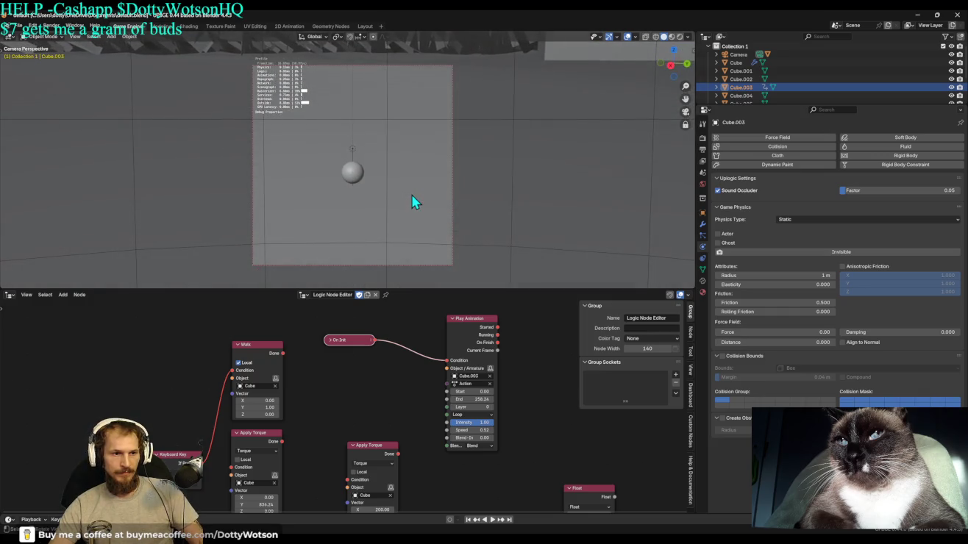
key("Escape")
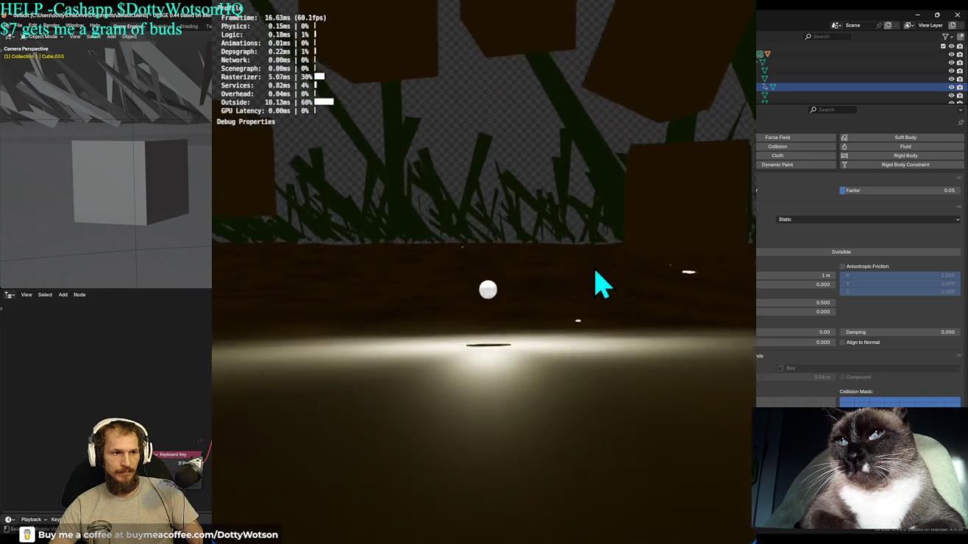
key("d")
key("space")
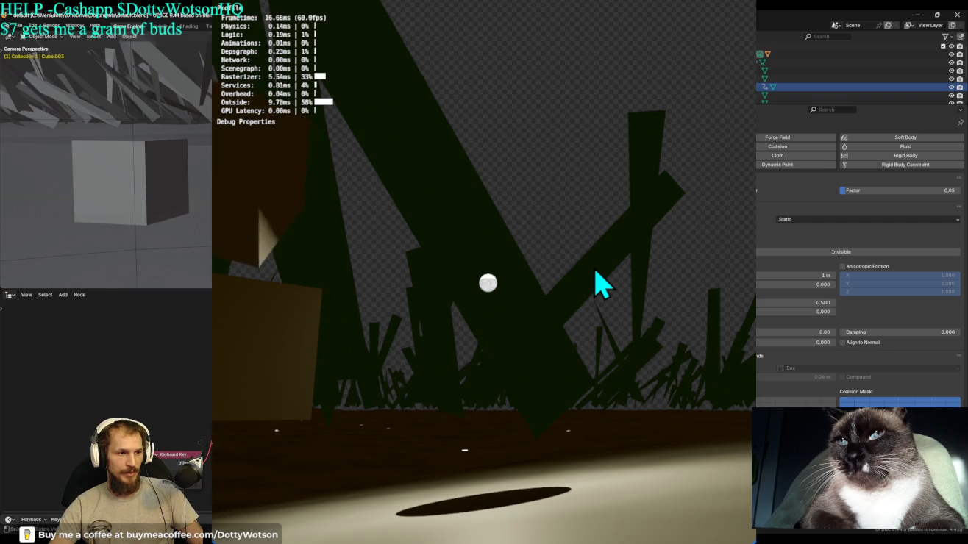
key("Escape")
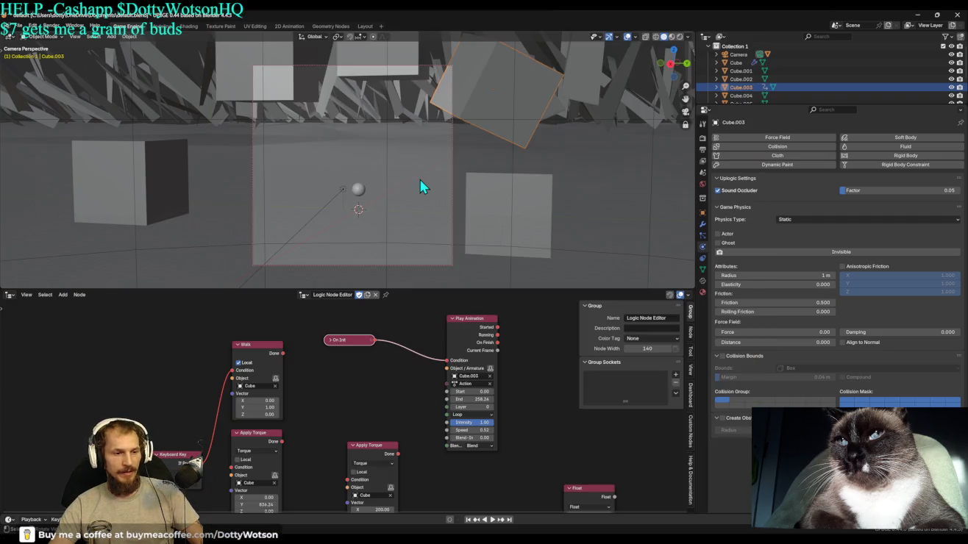
Deselect On Init, select Cube.004 and orbit the view out of the camera perspective.
middle_click_drag(564, 415, 384, 420)
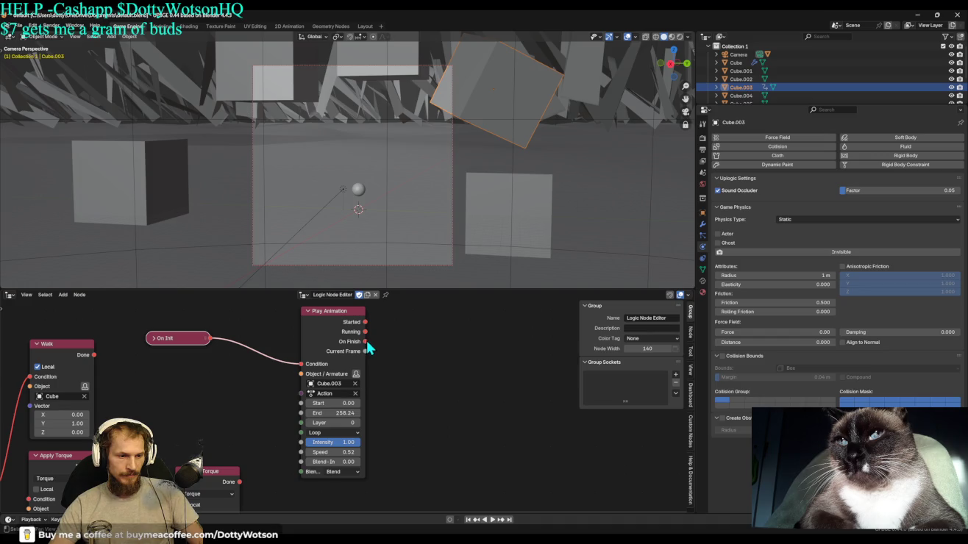
left_click(417, 377)
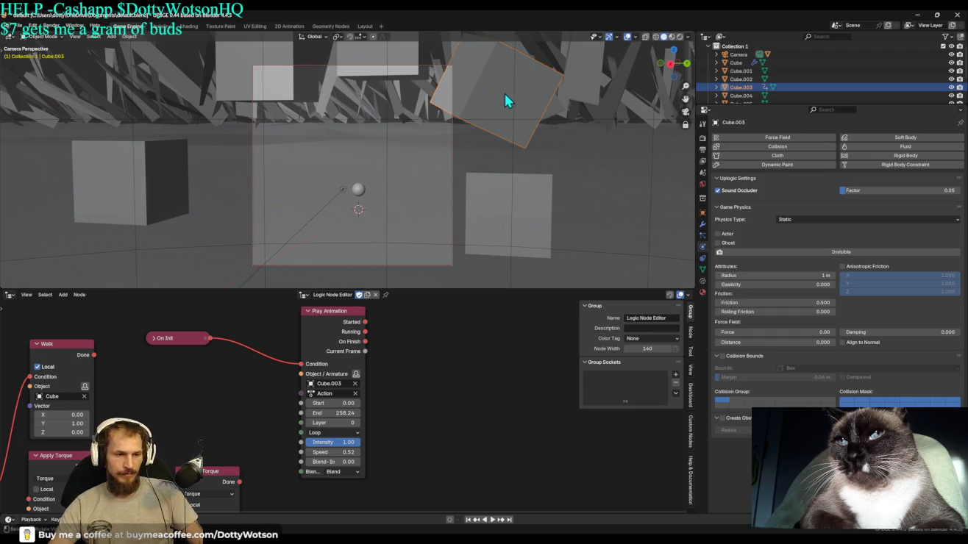
left_click(523, 216)
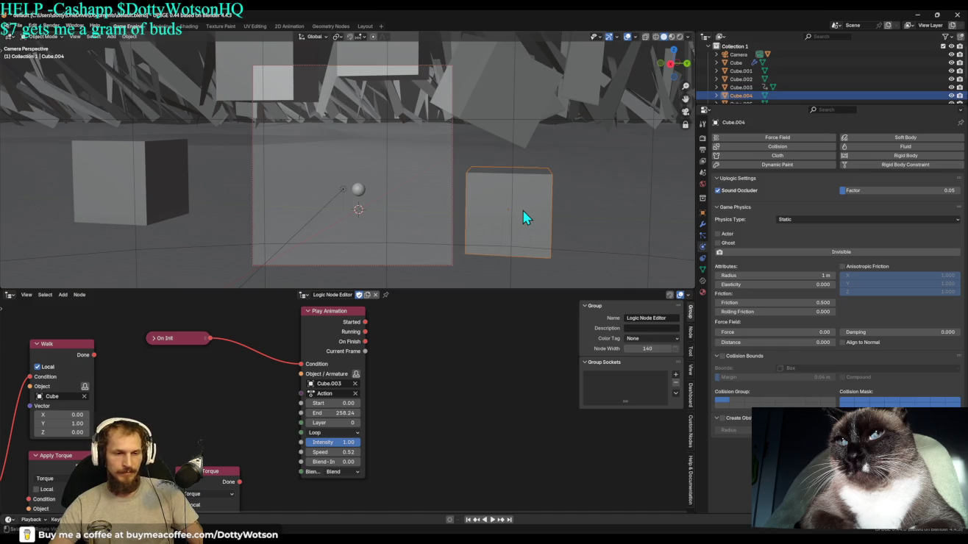
left_click(692, 131)
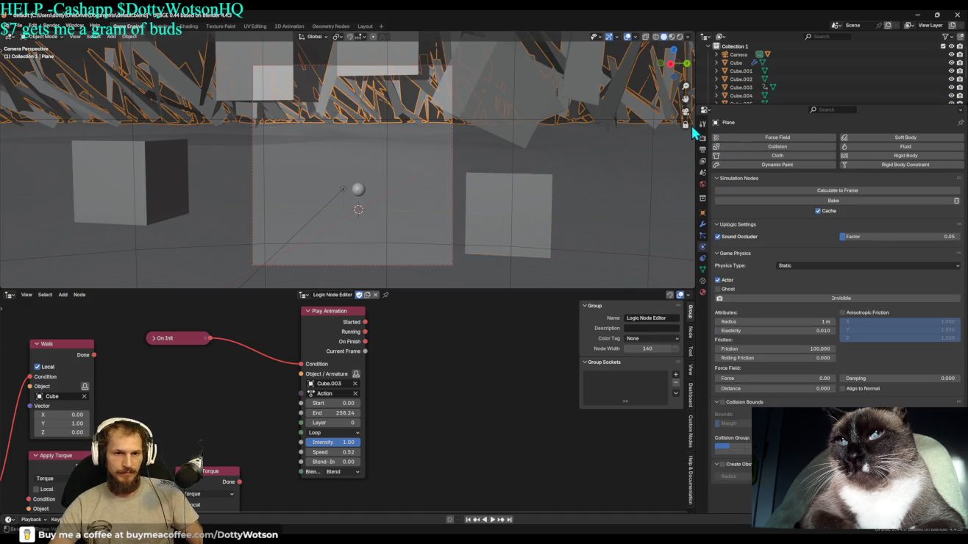
middle_click_drag(692, 131, 572, 195)
left_click(476, 248)
mouse_move(476, 247)
middle_mouse_down()
mouse_move(513, 244)
mouse_move(427, 191)
mouse_move(397, 242)
middle_mouse_up()
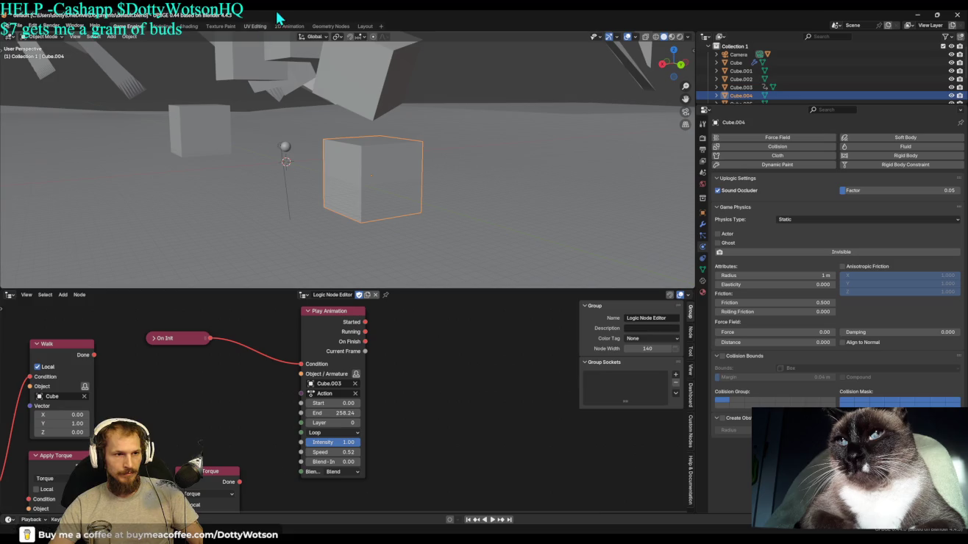
left_click(331, 26)
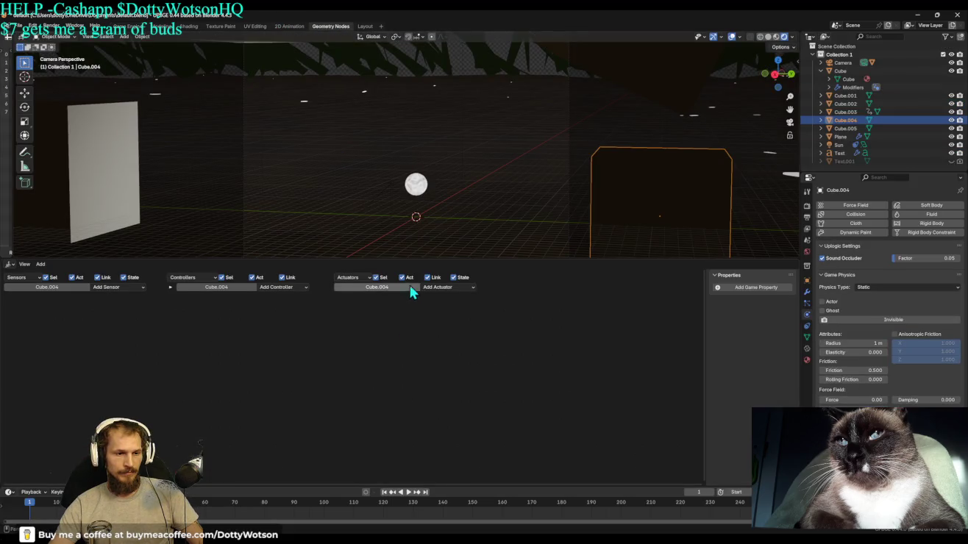
Turn the lower area into a Geometry Node Editor with a new node tree for Cube.004.
left_click(11, 264)
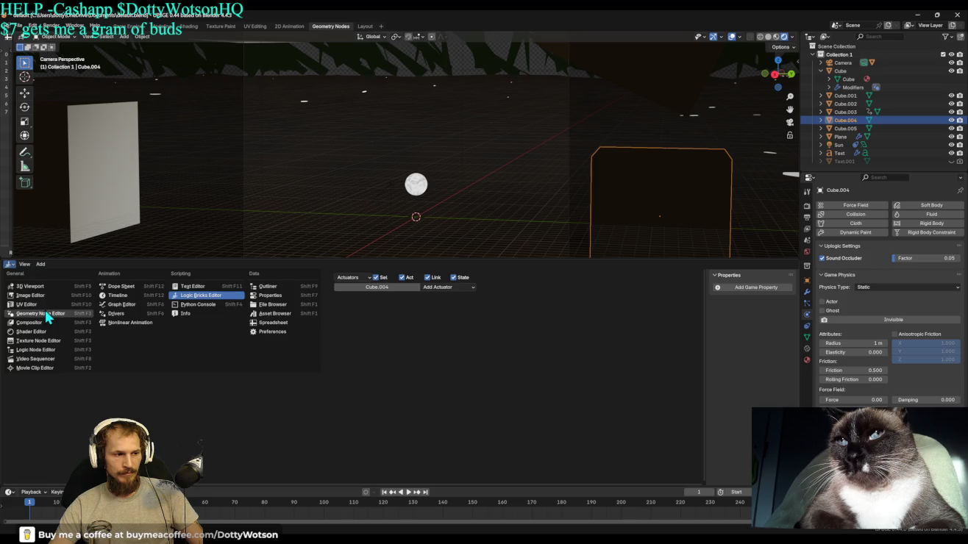
left_click(47, 316)
left_click(400, 264)
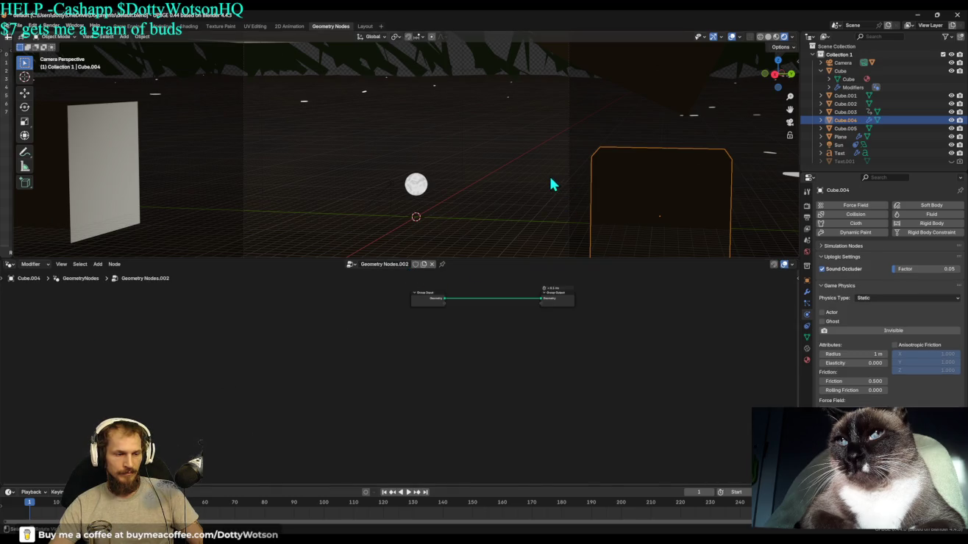
mouse_move(550, 183)
middle_mouse_down()
mouse_move(431, 150)
mouse_move(657, 72)
middle_mouse_up()
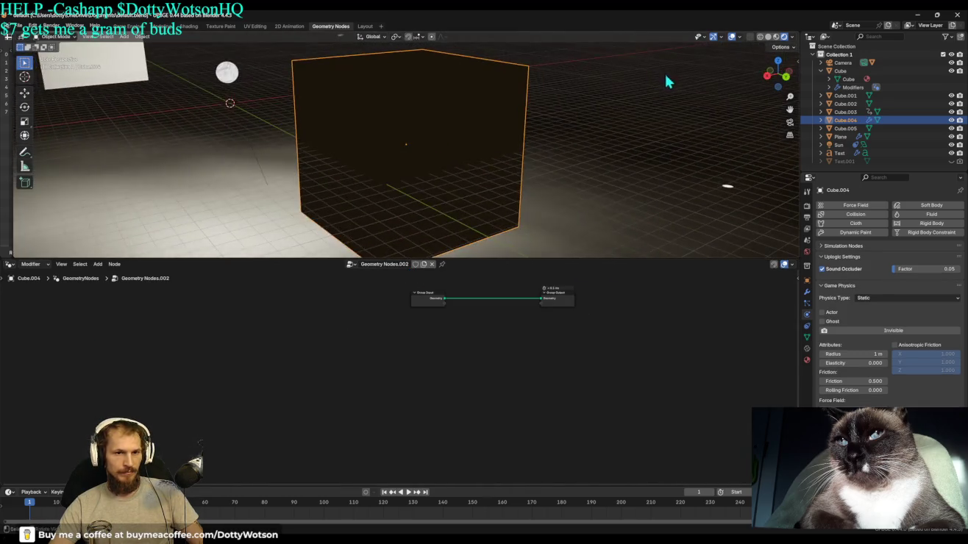
Switch the viewport to solid shading and apply a white MatCap.
left_click(768, 38)
middle_click_drag(471, 131, 555, 94)
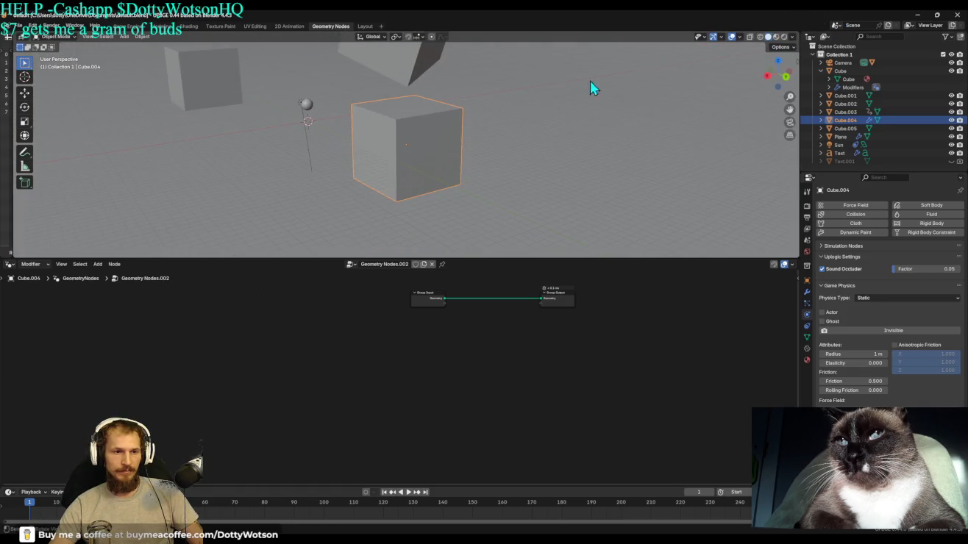
left_click(793, 37)
left_click(783, 37)
mouse_move(391, 170)
middle_mouse_down()
mouse_move(450, 133)
mouse_move(412, 162)
mouse_move(430, 187)
middle_mouse_up()
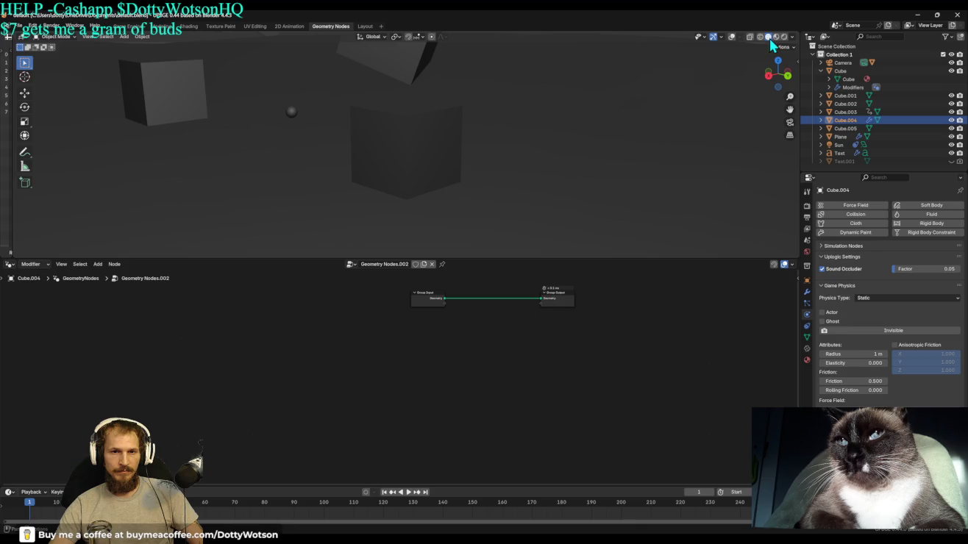
left_click(792, 38)
left_click(785, 96)
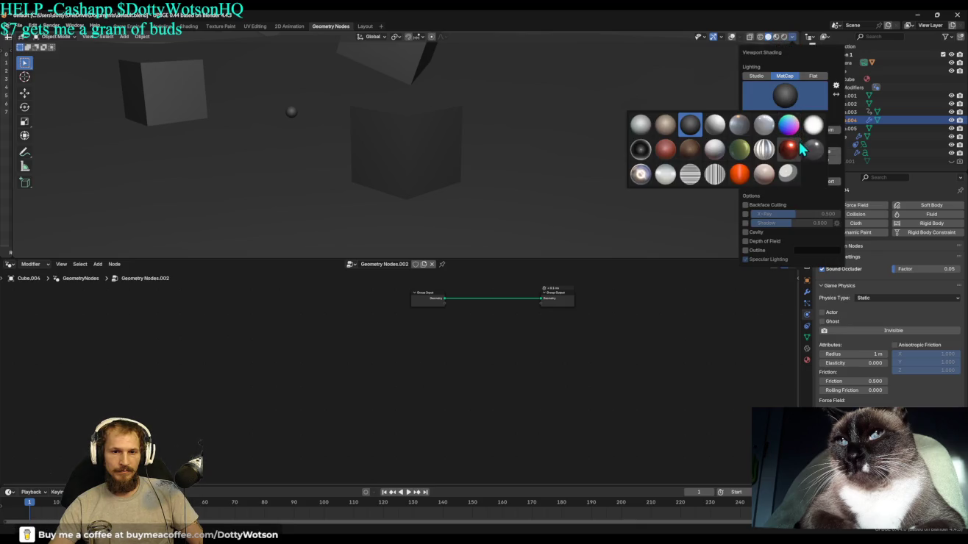
left_click(814, 127)
mouse_move(471, 102)
middle_mouse_down()
mouse_move(498, 148)
mouse_move(482, 108)
mouse_move(456, 114)
middle_mouse_up()
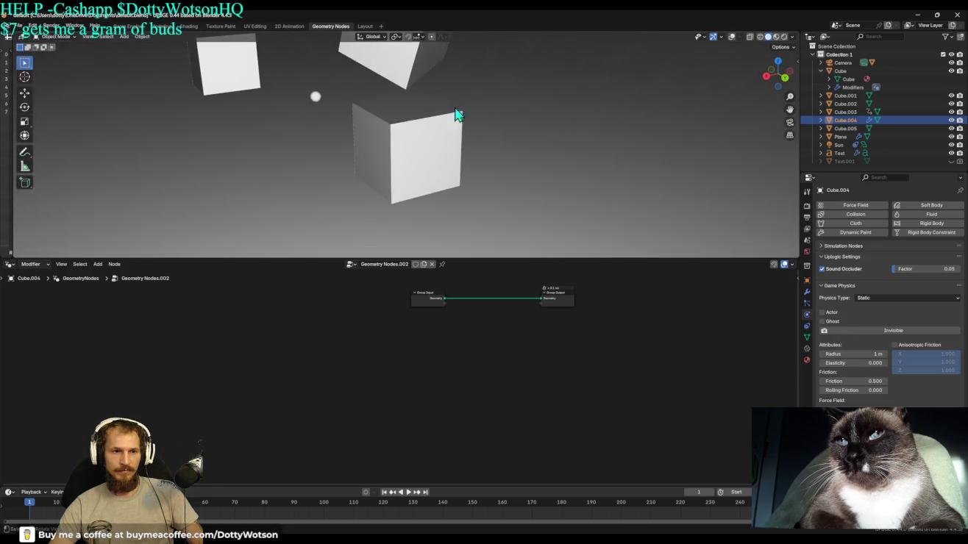
Try other MatCaps, settling on the brownish one, viewed from low near the cubes.
left_click(792, 37)
left_click(782, 97)
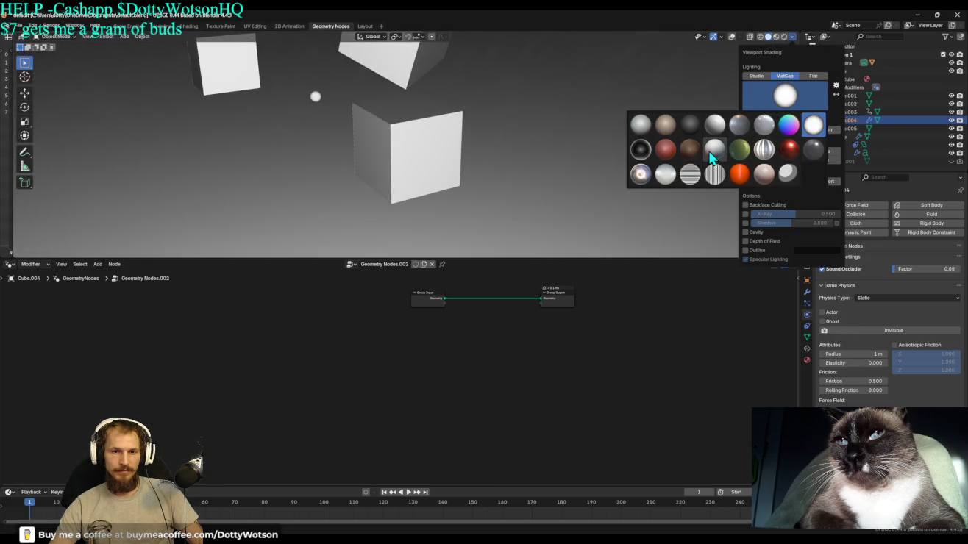
left_click(711, 157)
mouse_move(393, 150)
middle_mouse_down()
mouse_move(480, 122)
mouse_move(526, 134)
mouse_move(458, 148)
mouse_move(444, 141)
middle_mouse_up()
scroll(465, 154, "up", 2)
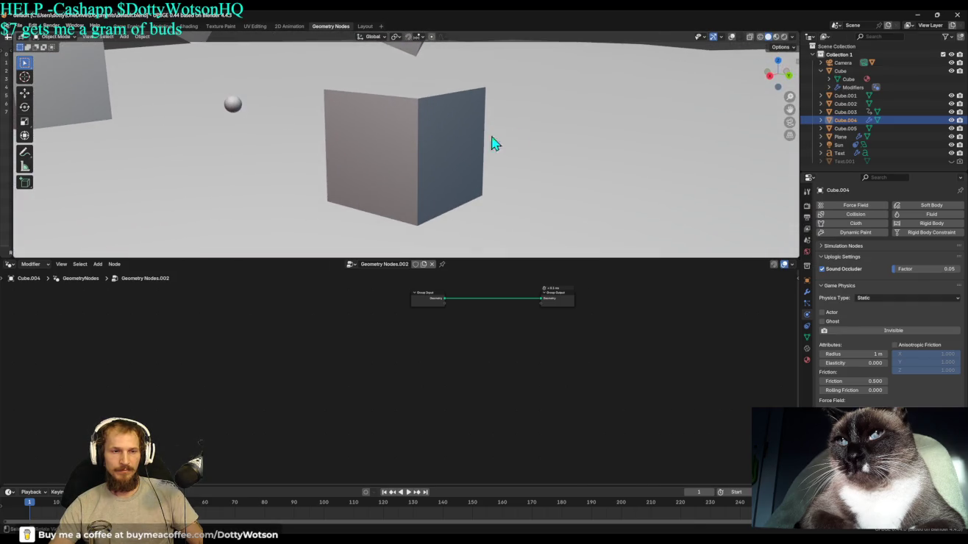
left_click(792, 37)
left_click(772, 102)
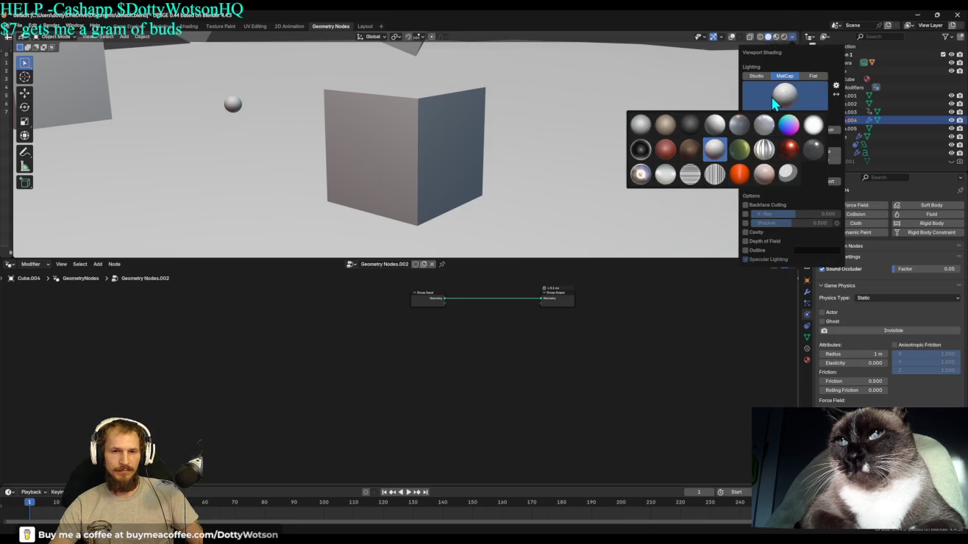
left_click(667, 129)
scroll(485, 121, "down", 3)
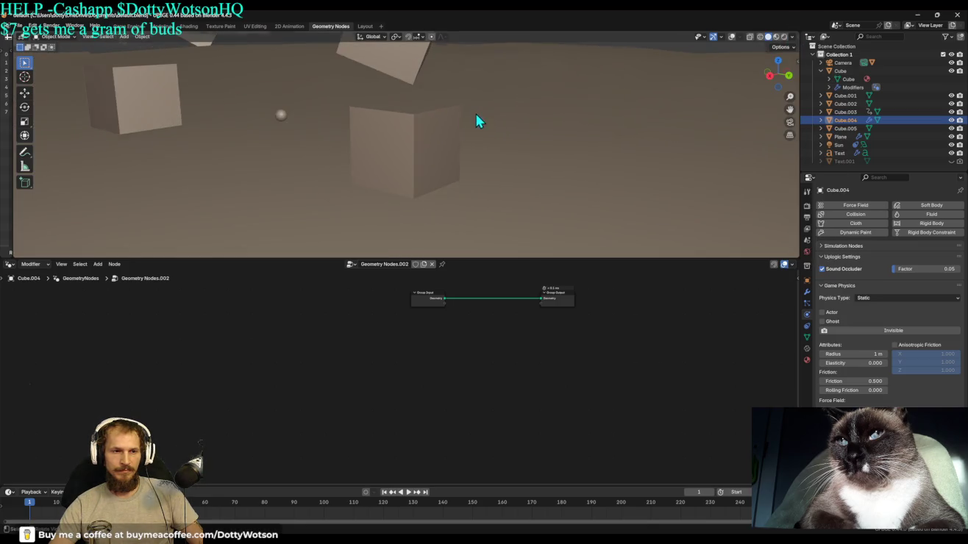
scroll(478, 124, "down", 5)
scroll(476, 132, "up", 3)
scroll(477, 139, "up", 3)
mouse_move(478, 140)
middle_mouse_down()
mouse_move(456, 124)
mouse_move(659, 67)
middle_mouse_up()
Set viewport object colour to Random so the cube shows pink on green ground.
left_click(791, 37)
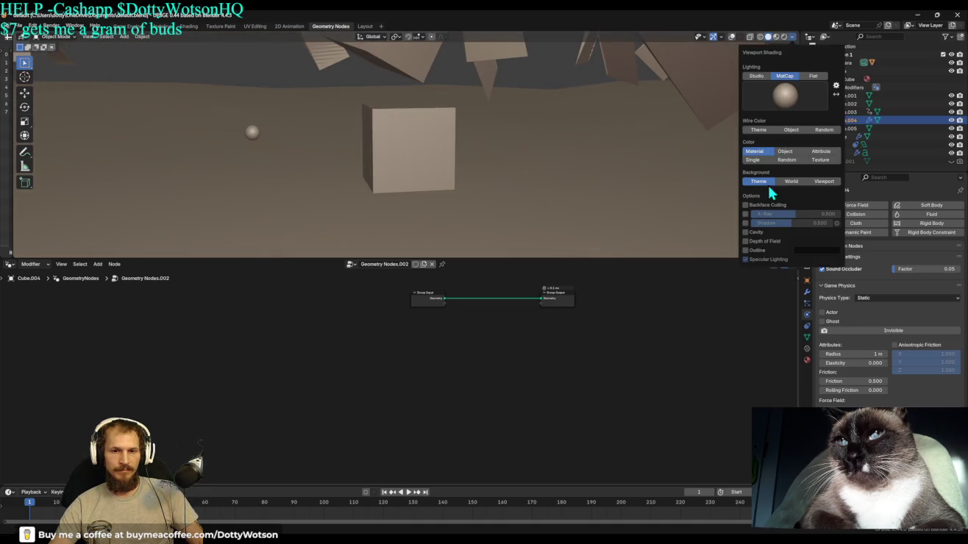
left_click(793, 161)
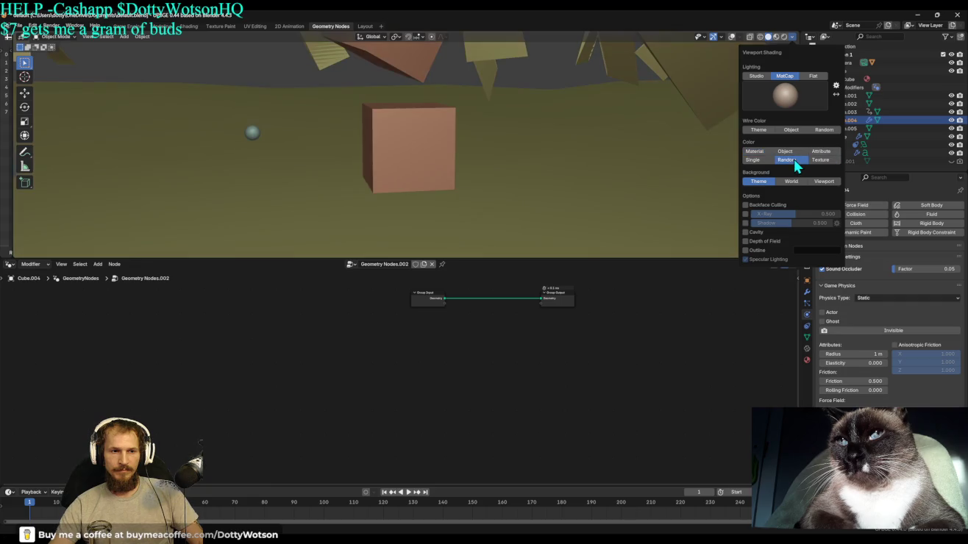
mouse_move(544, 117)
middle_mouse_down()
mouse_move(499, 116)
mouse_move(454, 133)
middle_mouse_up()
scroll(454, 134, "up", 1)
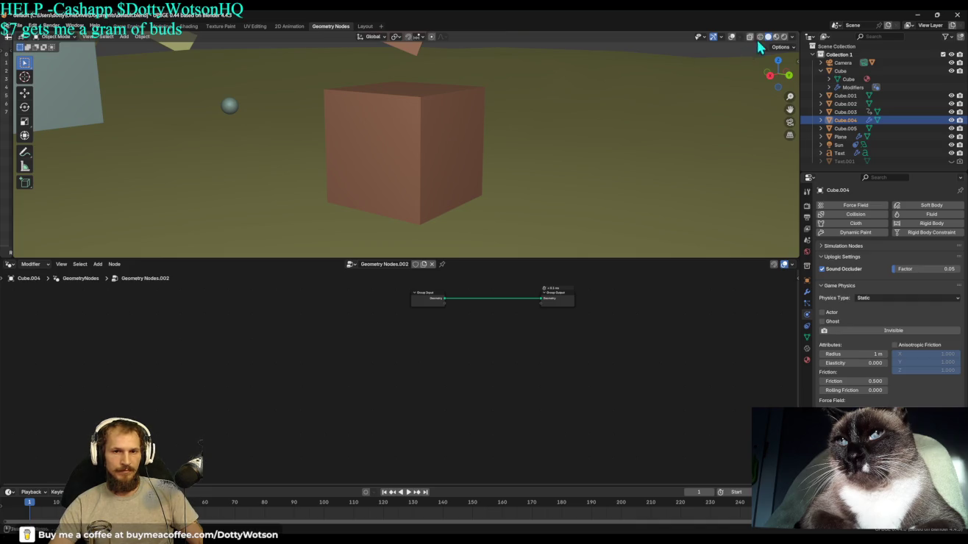
left_click(793, 37)
left_click(784, 95)
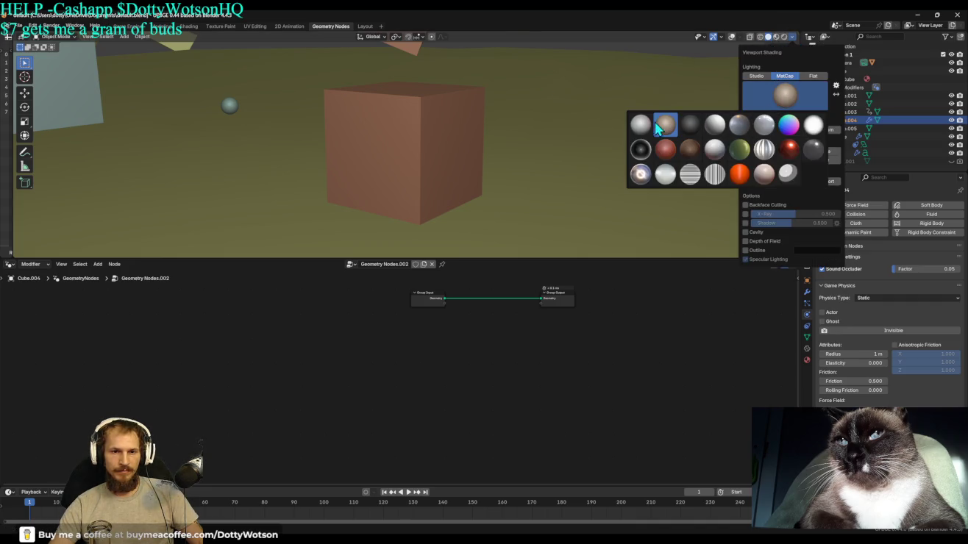
Apply a different MatCap and move the Group Input node down and left.
left_click(636, 131)
mouse_move(596, 138)
middle_mouse_down()
mouse_move(437, 135)
mouse_move(425, 122)
mouse_move(437, 128)
middle_mouse_up()
left_click_drag(436, 301, 254, 335)
scroll(366, 336, "up", 1)
middle_click_drag(339, 353, 334, 395)
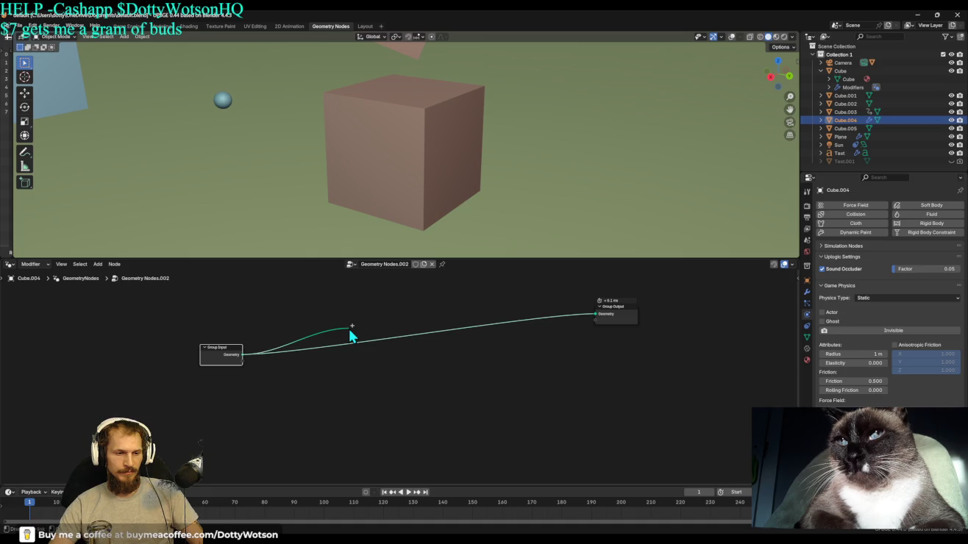
Insert a Simulation zone on the Group Input–Output link, leaving Group Input detached.
left_click_drag(348, 328, 349, 327)
type("SIMULATION")
key("Escape")
key("shift+a")
type("SIMU")
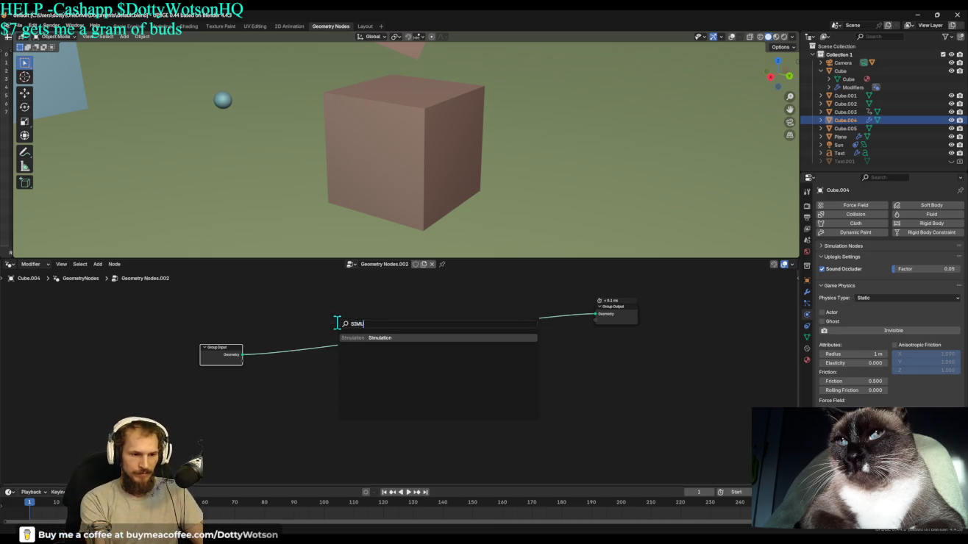
key("Return")
left_click(336, 322)
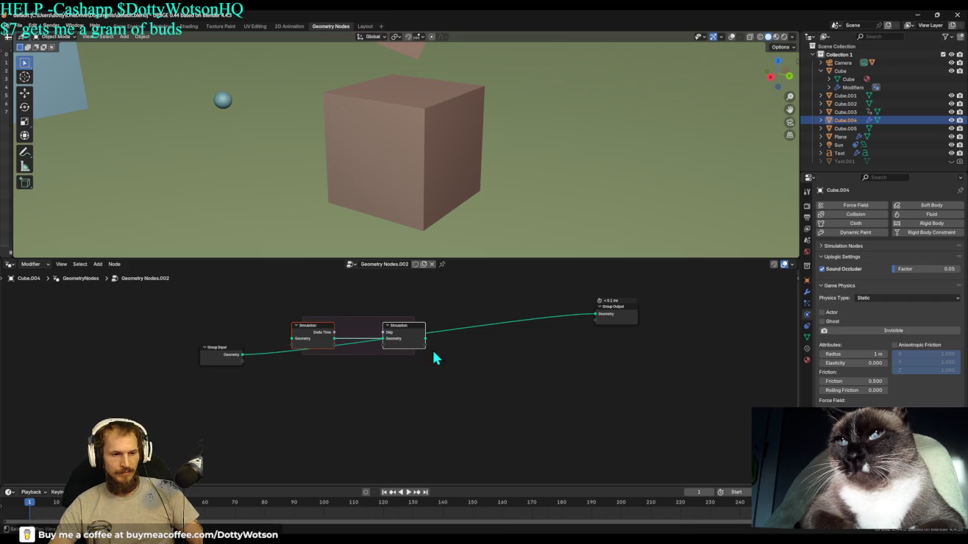
left_click_drag(233, 365, 217, 362)
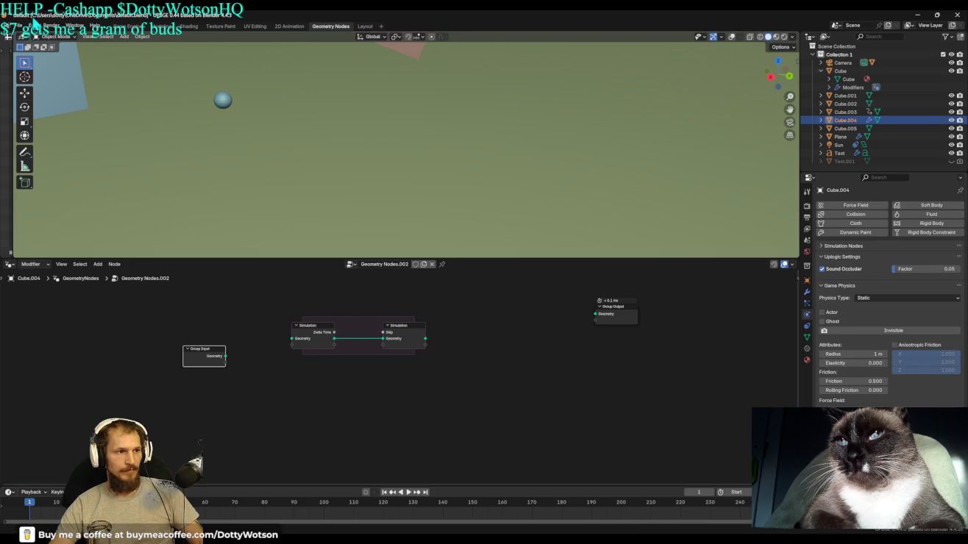
left_click(33, 26)
left_click(80, 154)
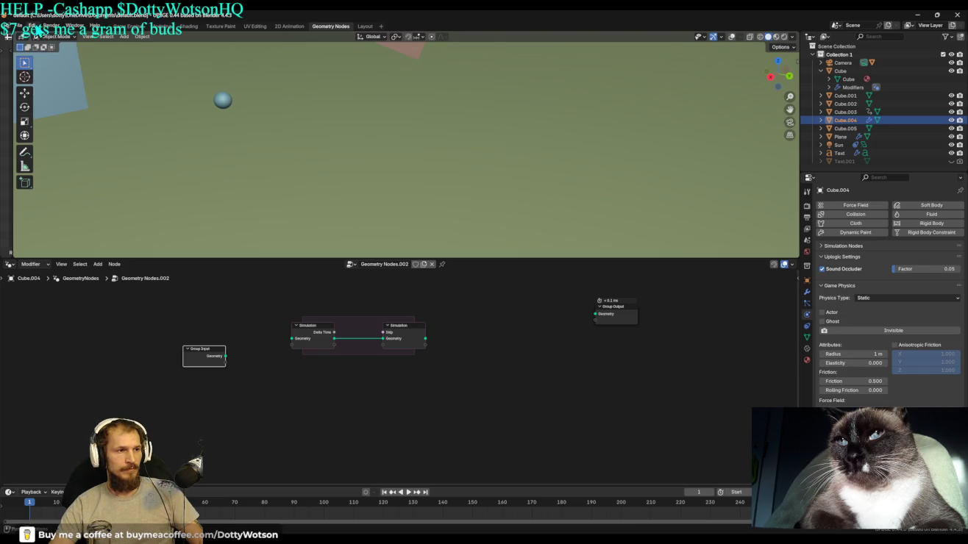
left_click(32, 25)
left_click(54, 140)
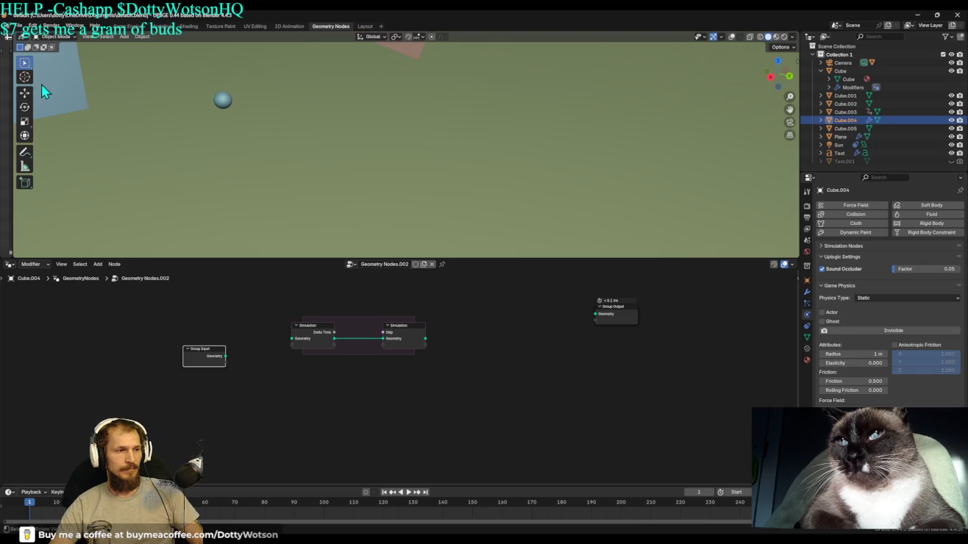
left_click(33, 25)
left_click(54, 134)
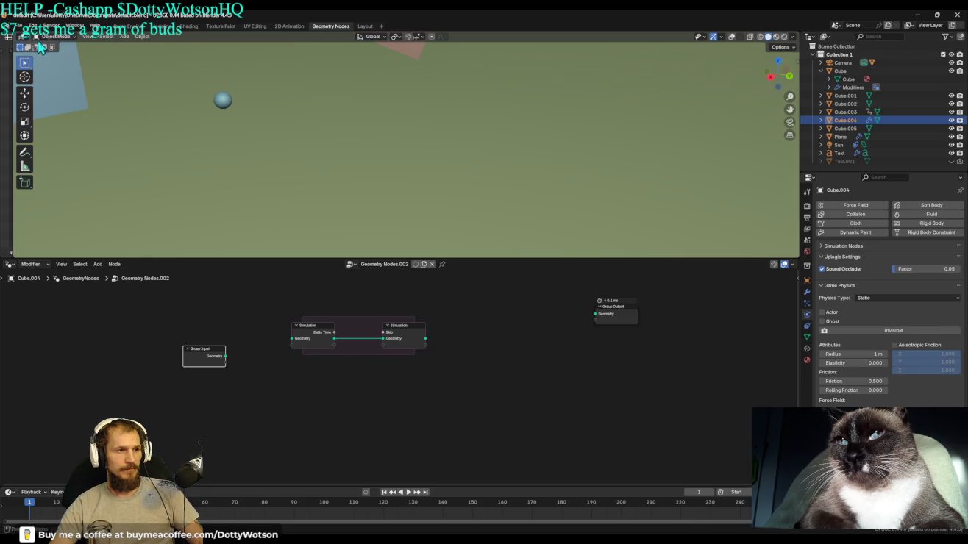
left_click(37, 31)
left_click(58, 146)
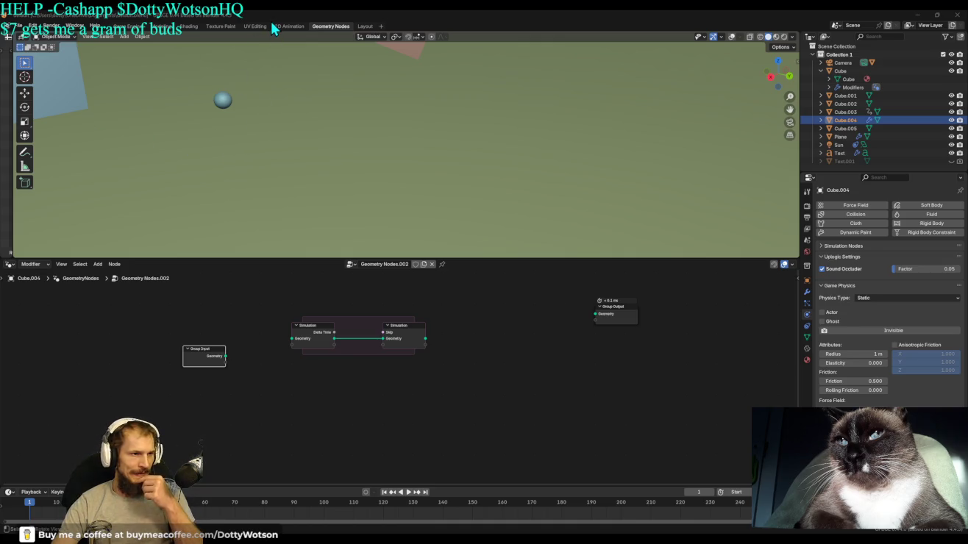
Switch the bottom area to the Logic Bricks Editor, then the Logic Node Editor.
left_click(11, 265)
left_click(207, 295)
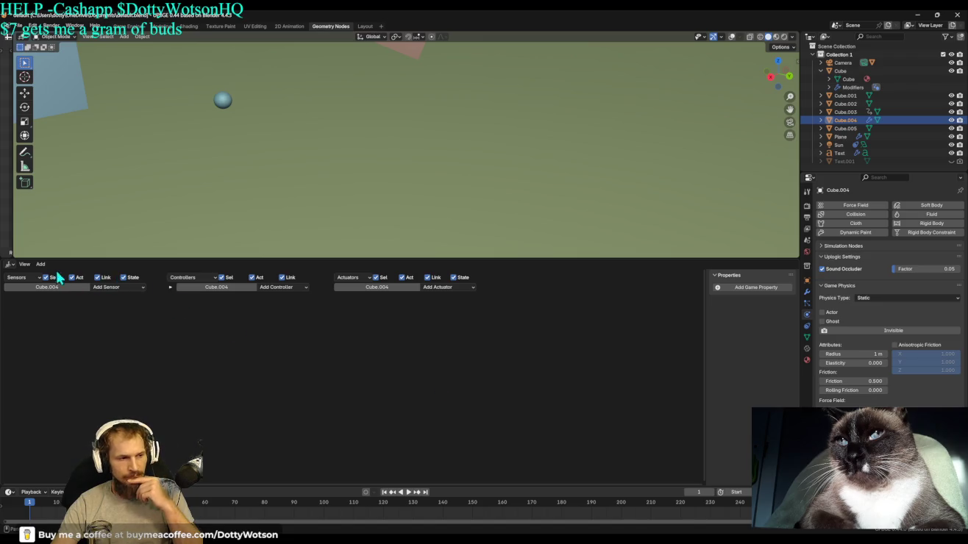
left_click(9, 265)
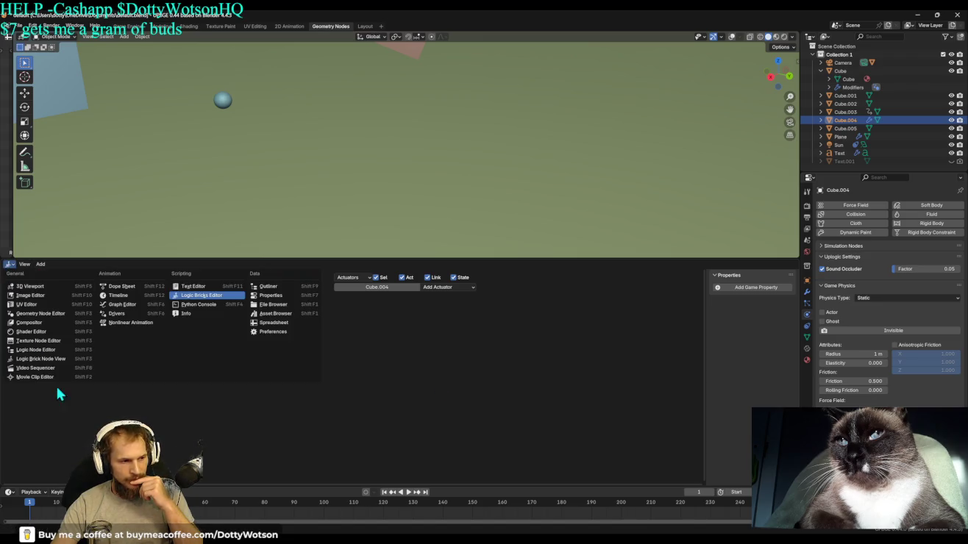
left_click(41, 351)
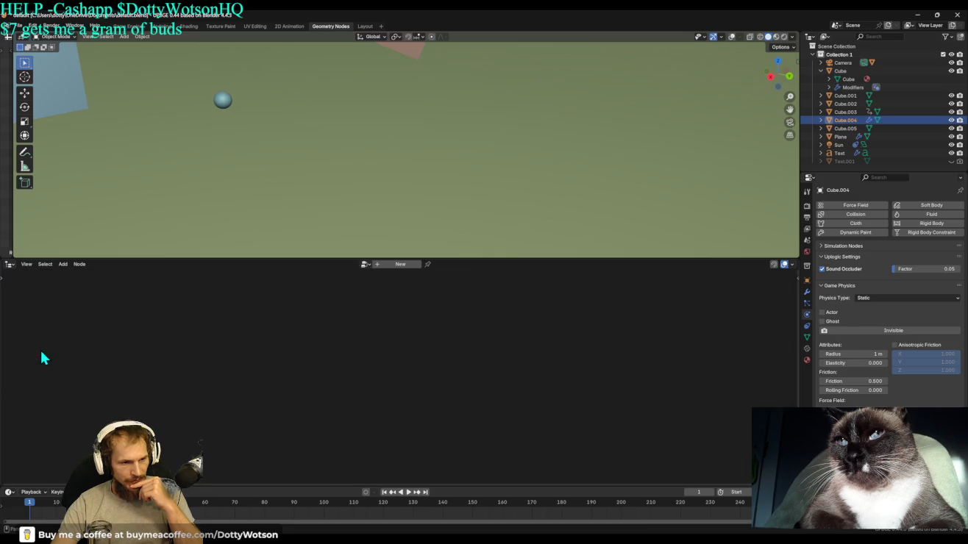
Create a new, empty Logic Brick Node View tree in the bottom area.
left_click(10, 265)
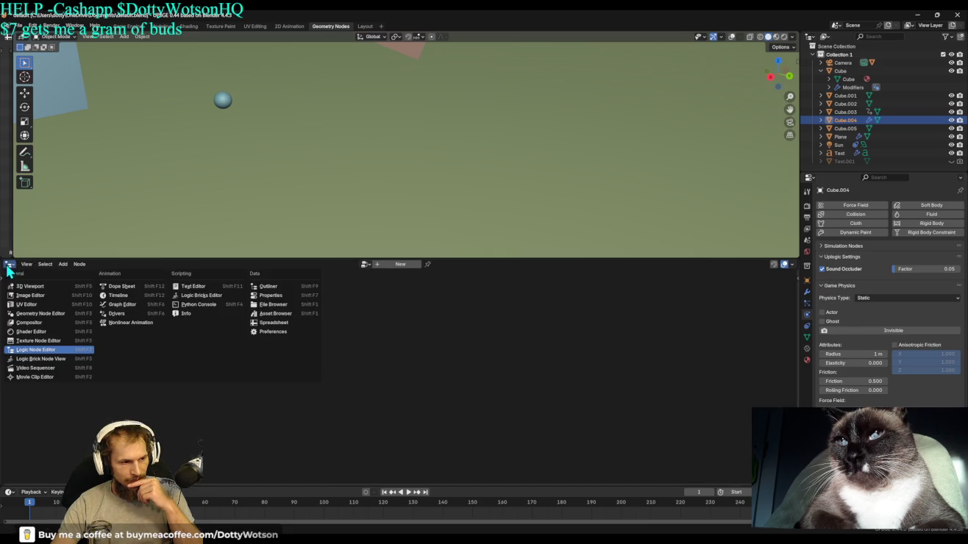
left_click(35, 359)
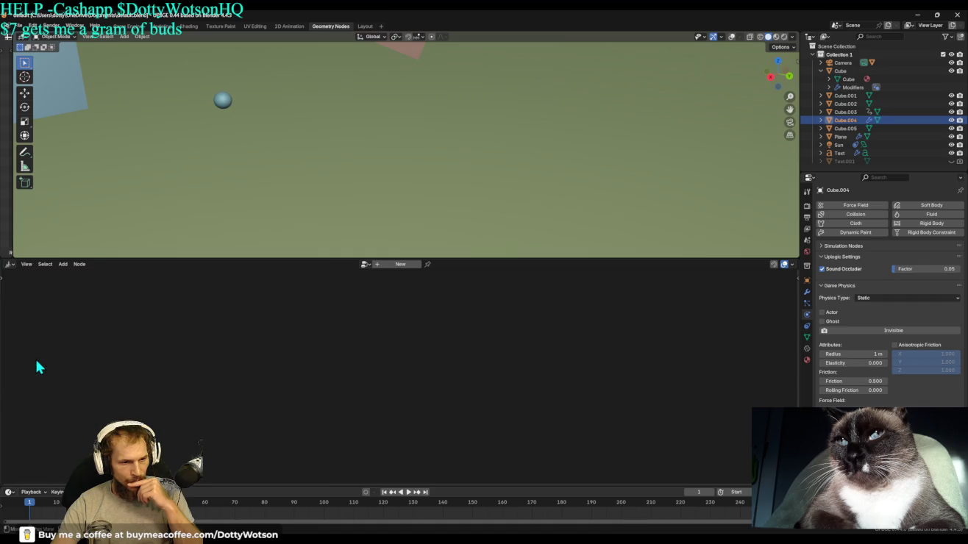
left_click(7, 265)
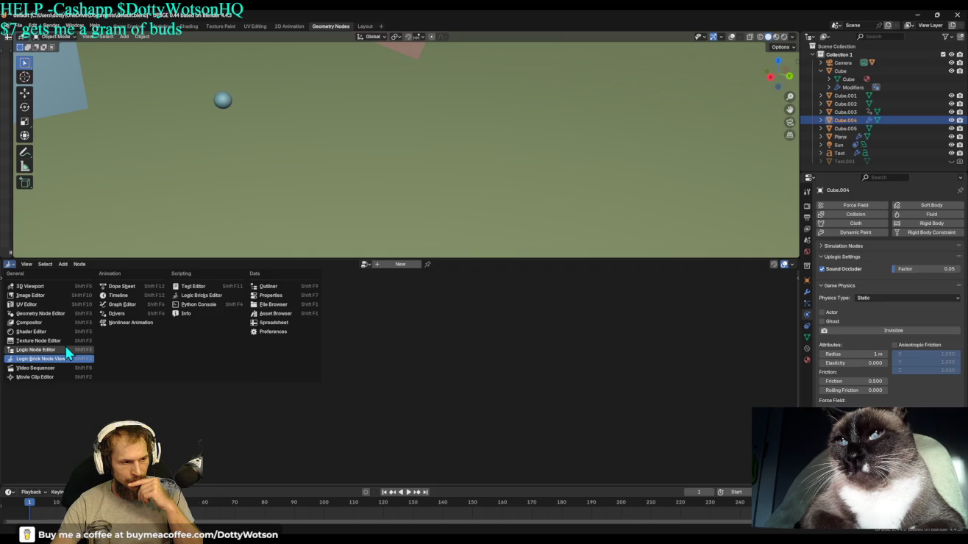
left_click(55, 358)
left_click(412, 265)
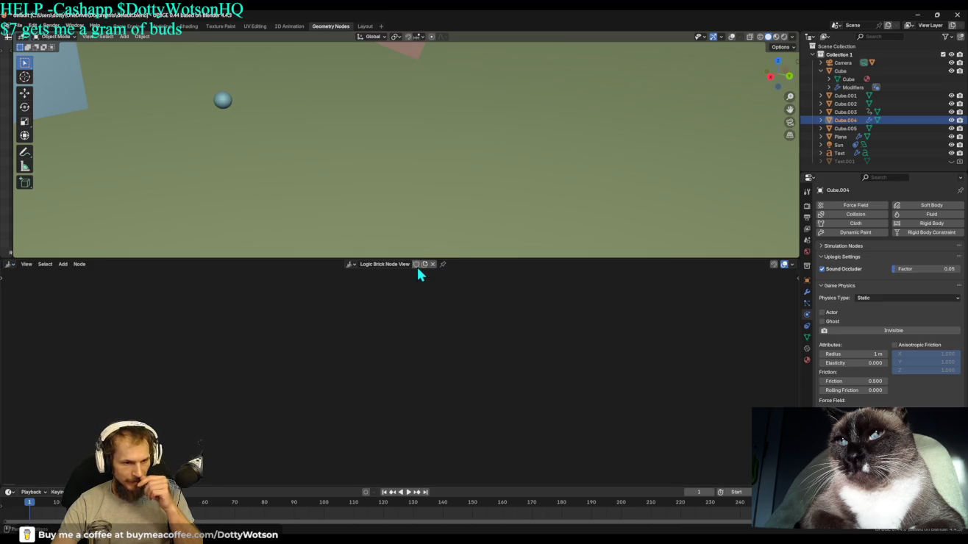
right_click(301, 324)
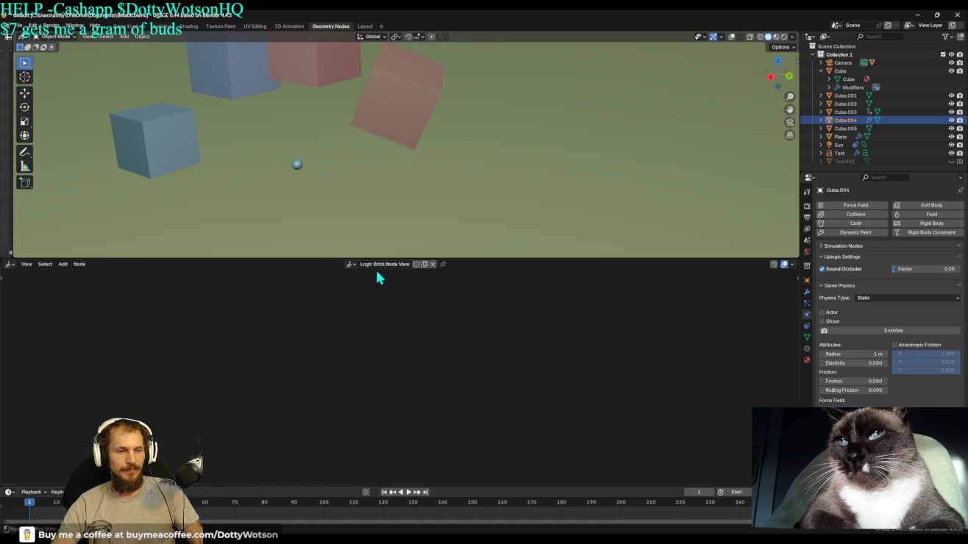
Return to the geometry tree and route Group Input through the widened Simulation zone to Group Output.
left_click(10, 265)
left_click(53, 321)
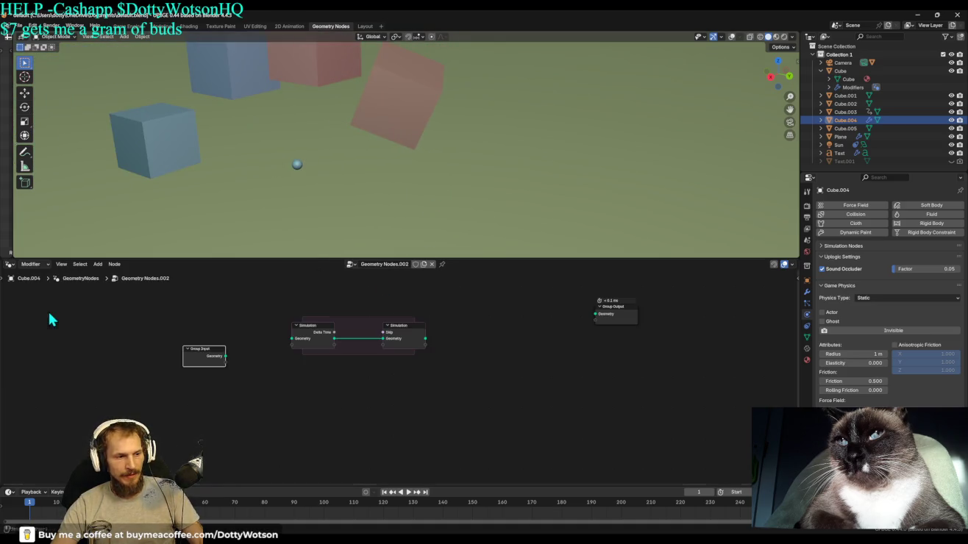
scroll(323, 342, "up", 2)
left_click_drag(142, 345, 284, 316)
left_click_drag(438, 320, 704, 283)
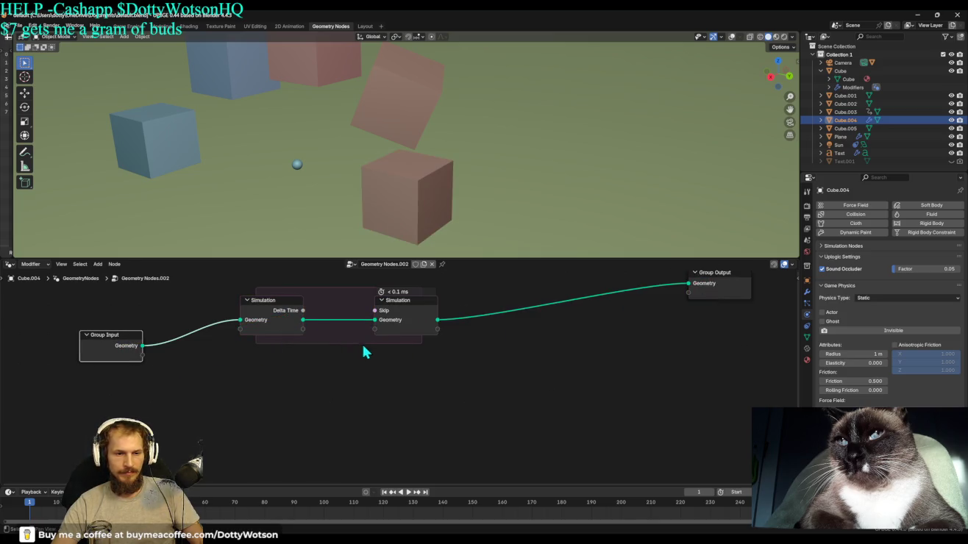
middle_click_drag(411, 384, 447, 404)
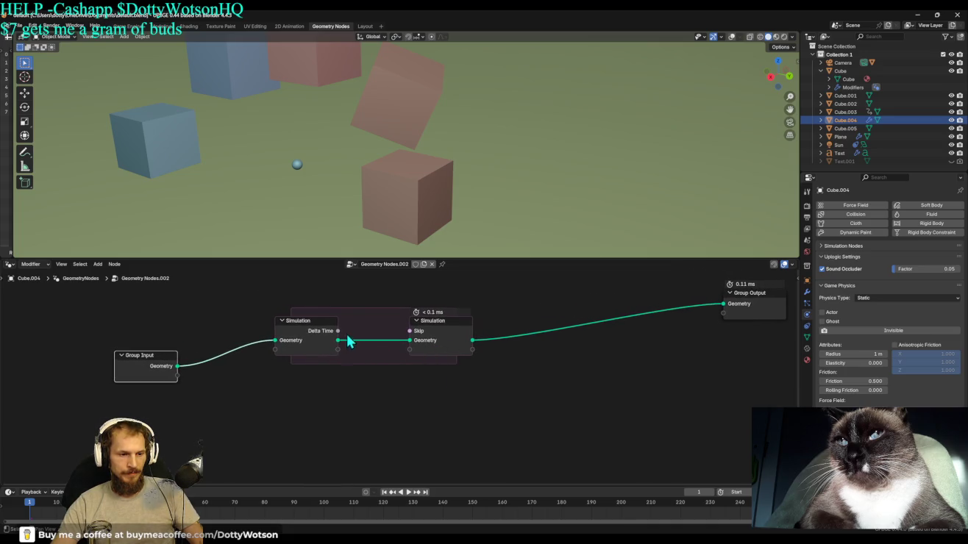
left_click_drag(466, 332, 622, 330)
left_click_drag(336, 340, 282, 351)
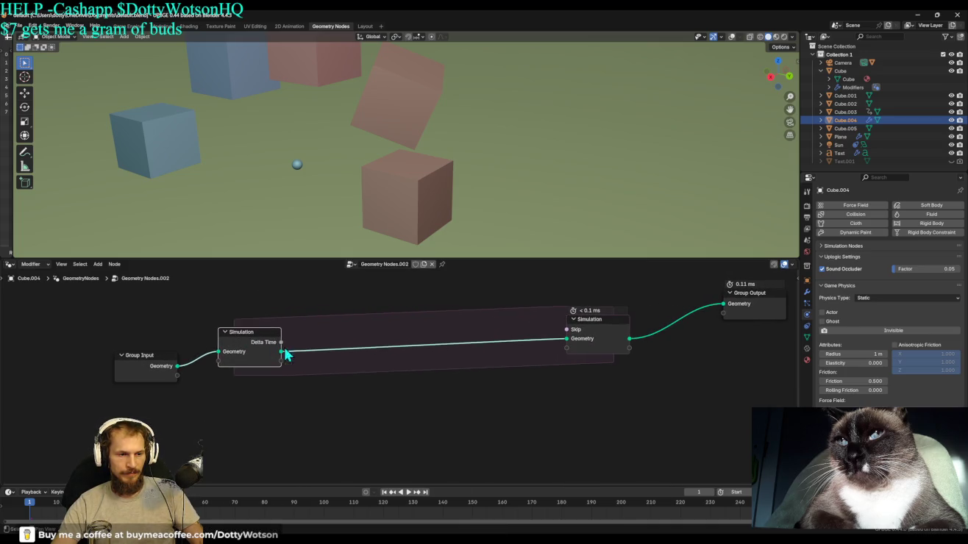
Add a Transform Geometry node on the Simulation zone's geometry link.
left_click_drag(377, 342, 371, 335)
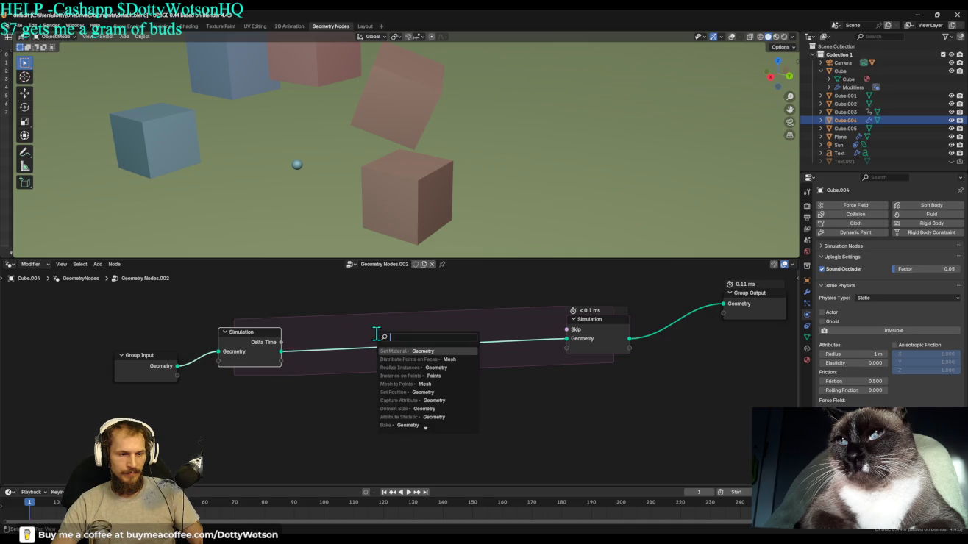
type("ADVECT")
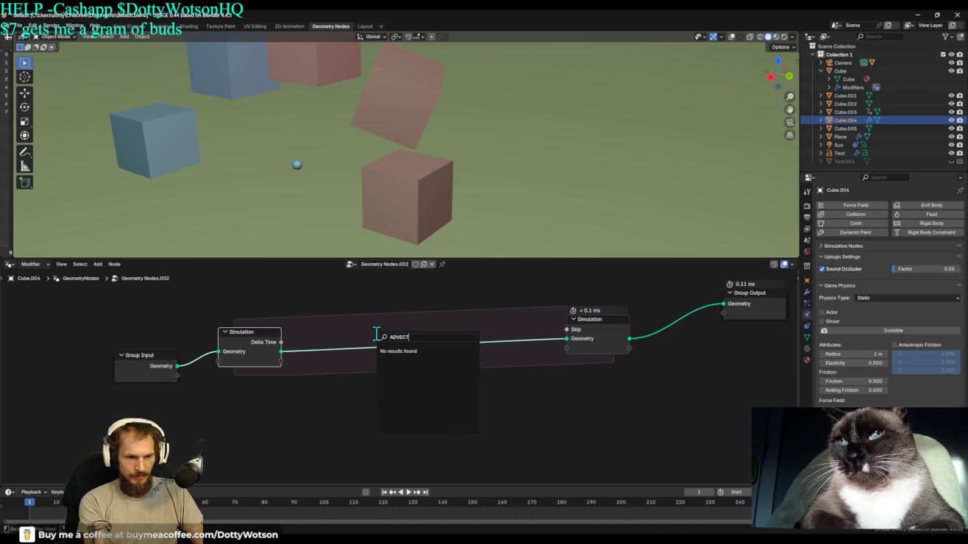
key("BackSpace")
key("BackSpace")
key("BackSpace")
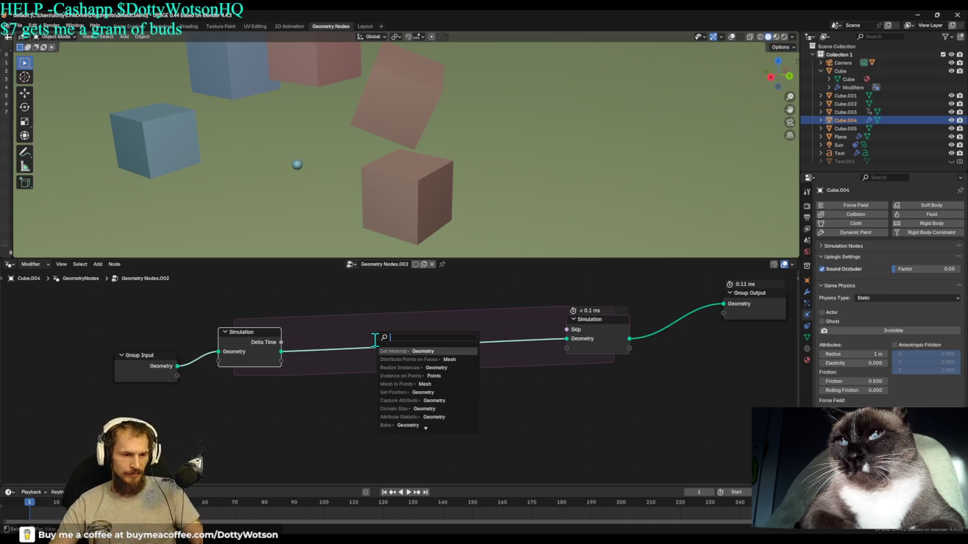
key("Escape")
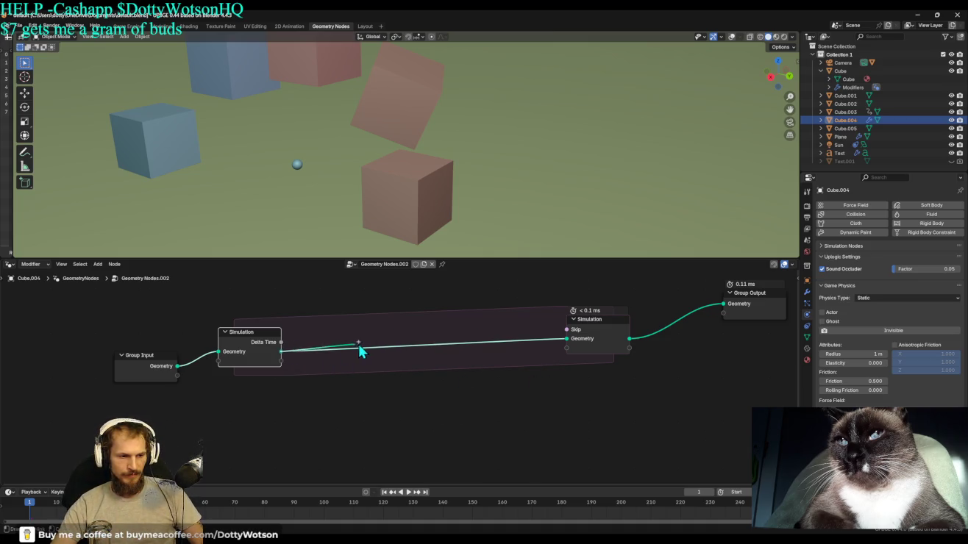
left_click_drag(284, 351, 363, 343)
type("TRANF")
key("Return")
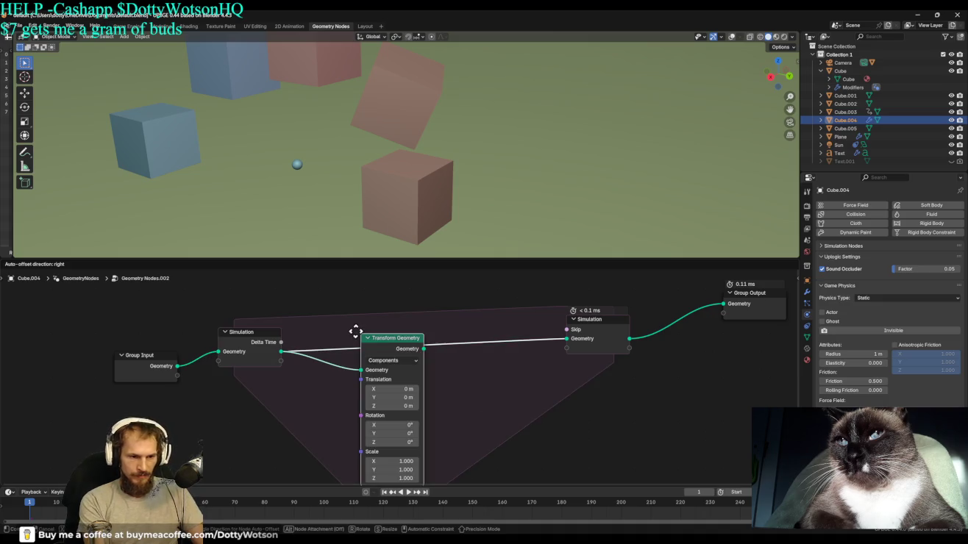
left_click(444, 327)
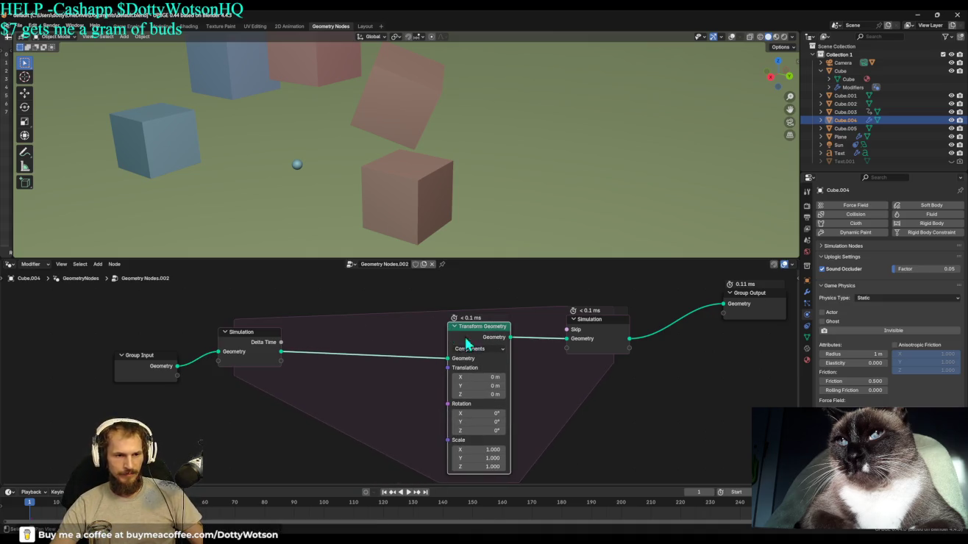
Feed Transform Geometry's Rotation from Delta Time through a Separate XYZ node.
scroll(475, 357, "down", 1)
scroll(486, 364, "down", 1)
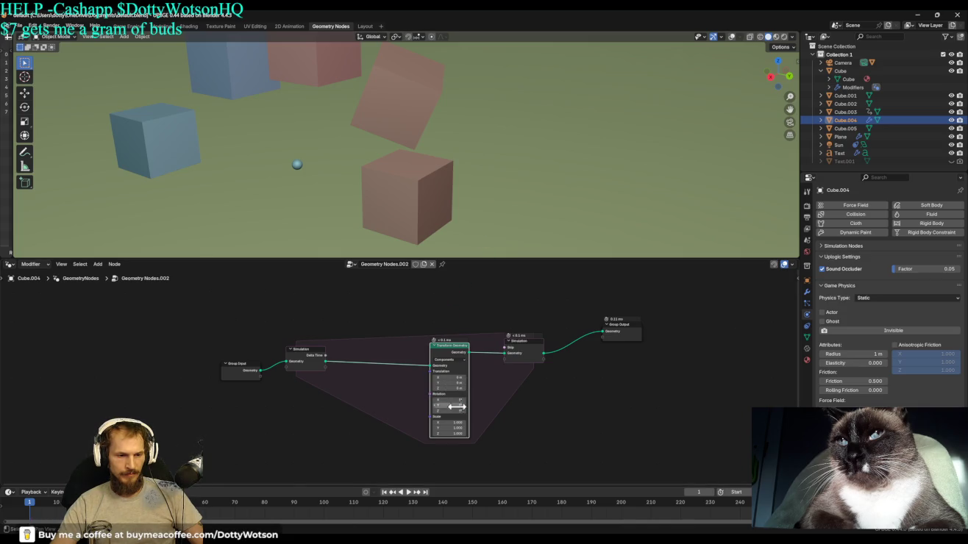
left_click_drag(451, 410, 456, 409)
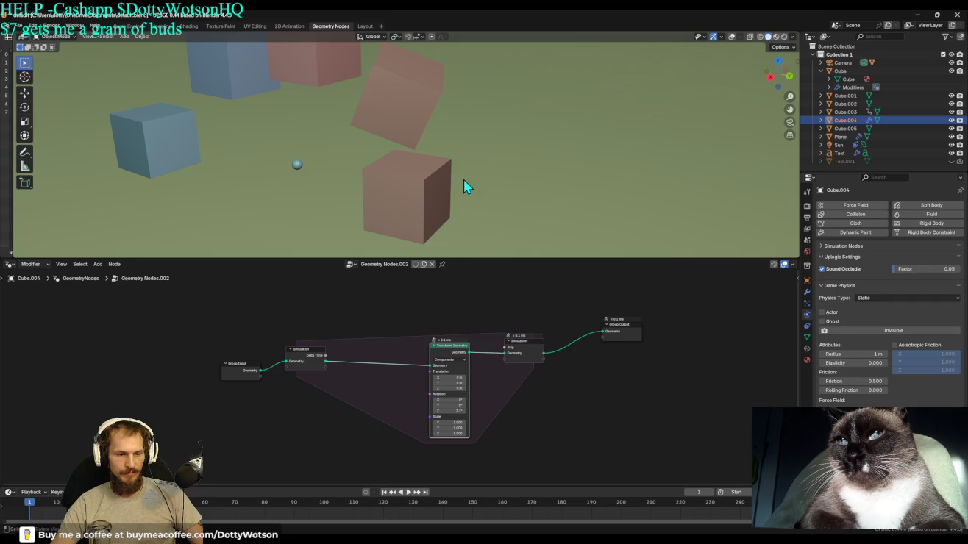
left_click_drag(325, 357, 431, 396)
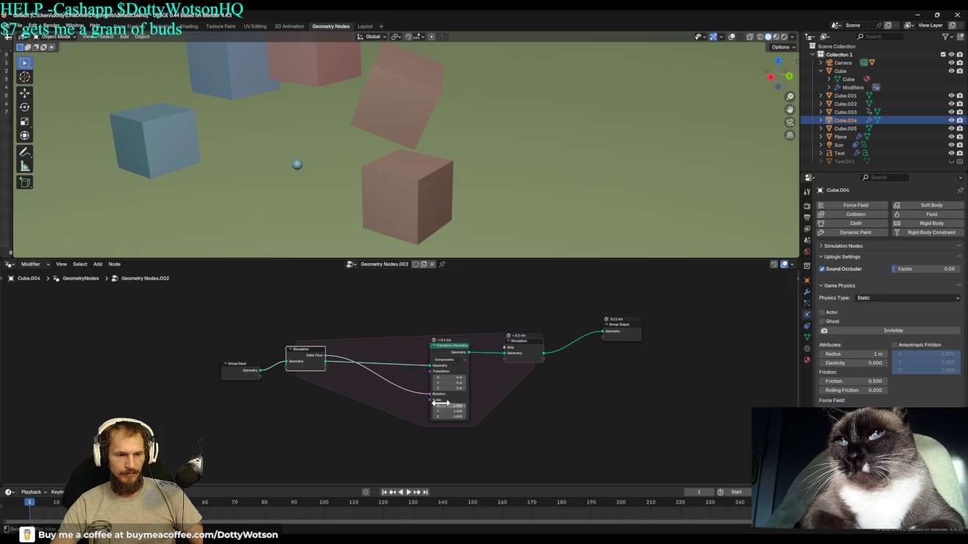
left_click_drag(434, 400, 415, 396)
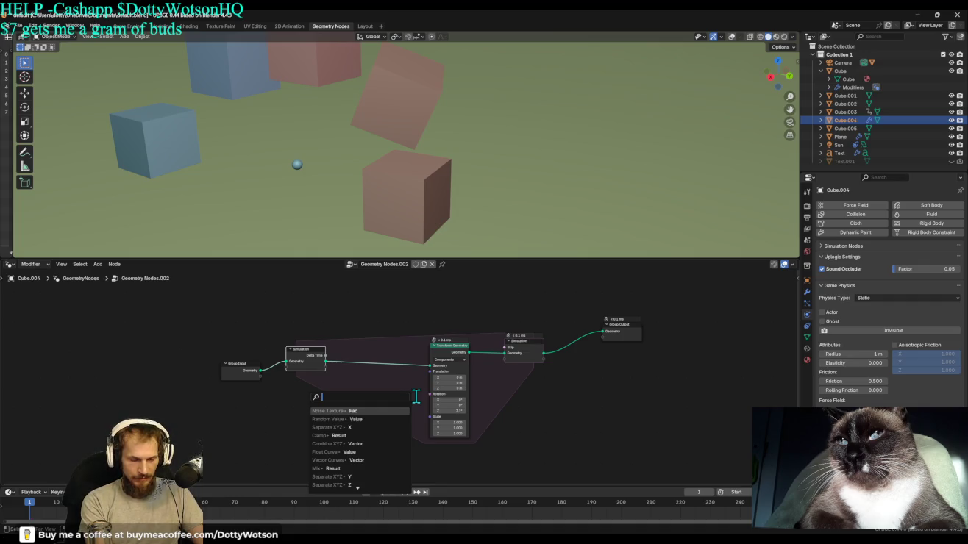
type("sep")
key("Return")
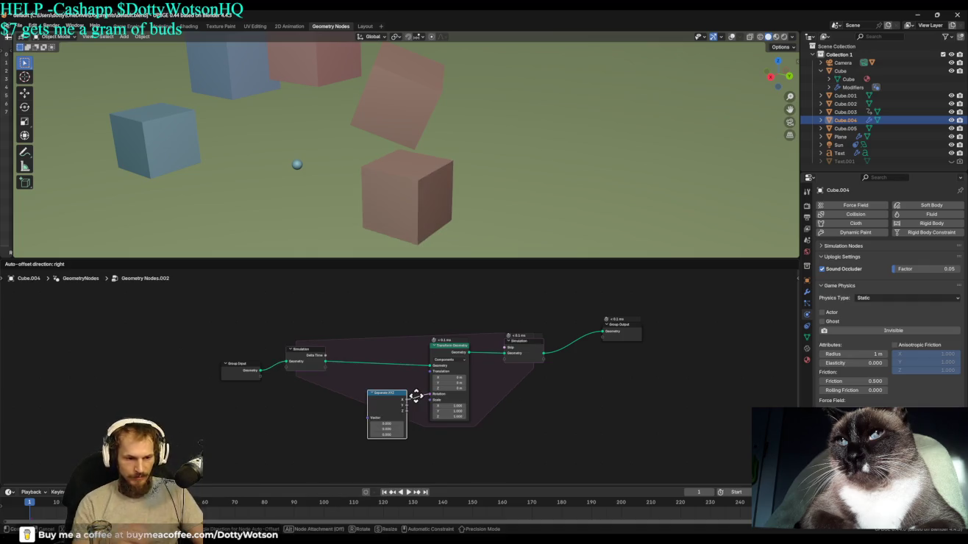
left_click(422, 380)
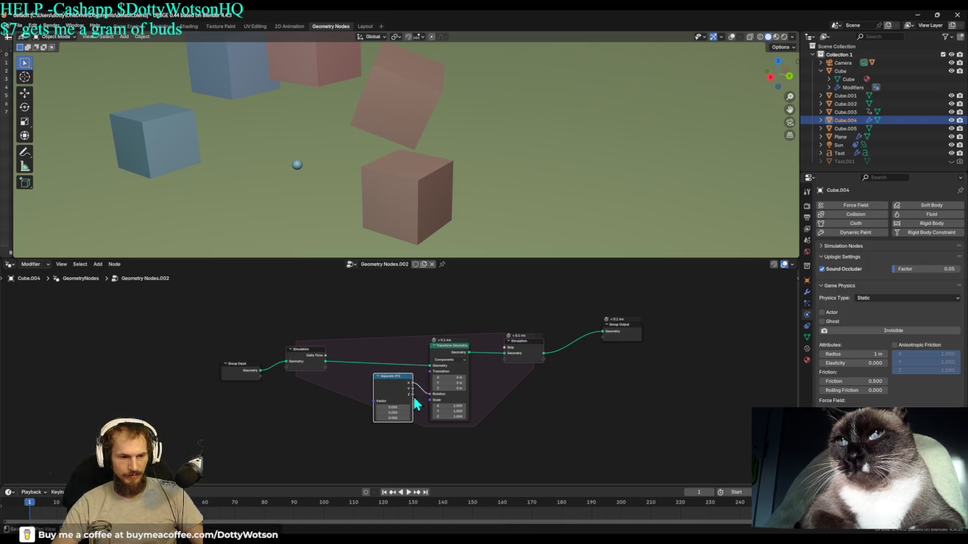
left_click_drag(390, 418, 396, 417)
left_click_drag(326, 357, 377, 411)
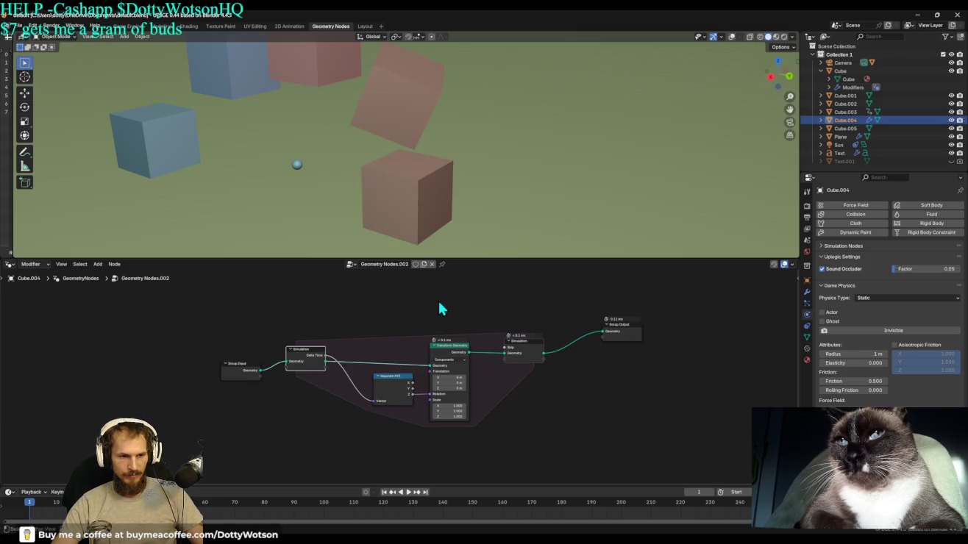
Play the animation to frame 48, then run and quit the standalone game player.
key("space")
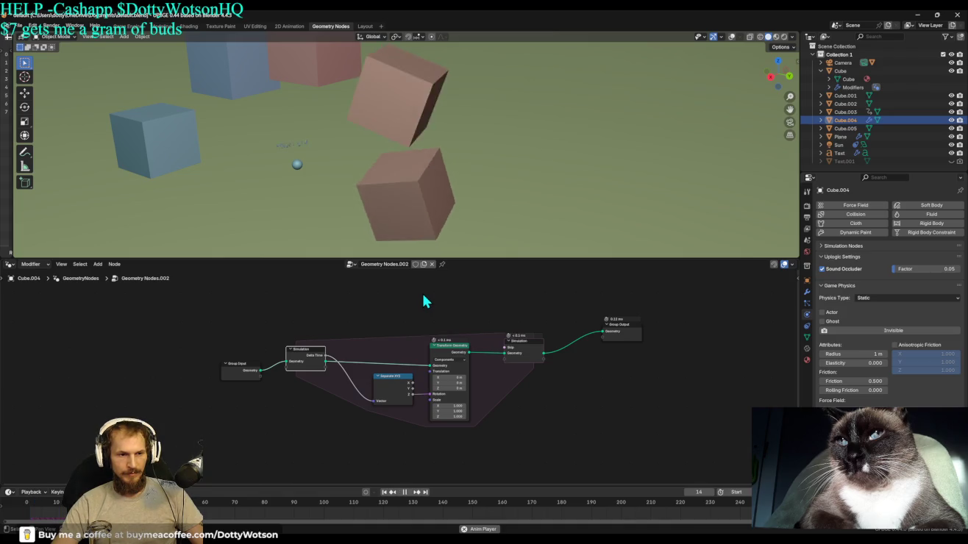
key("space")
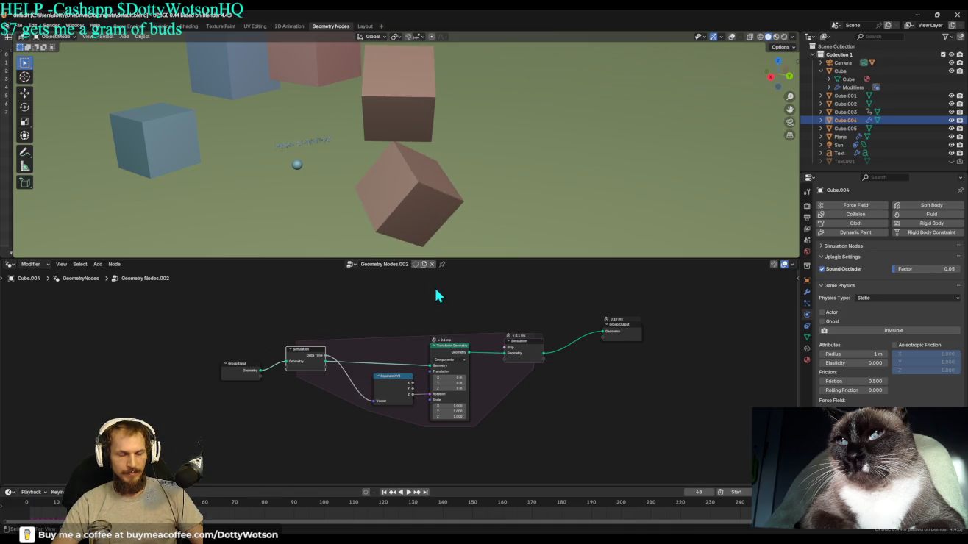
scroll(417, 195, "down", 2)
scroll(417, 197, "down", 3)
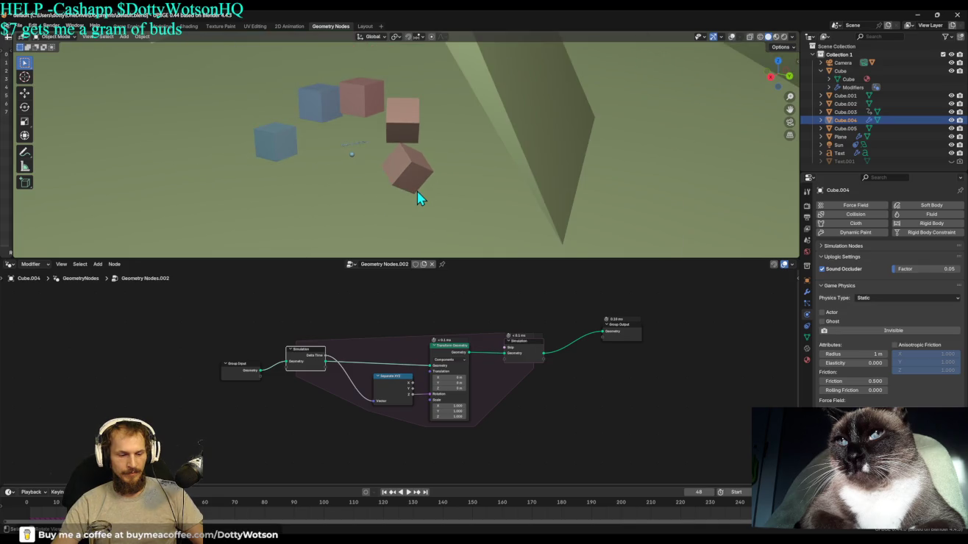
key("p")
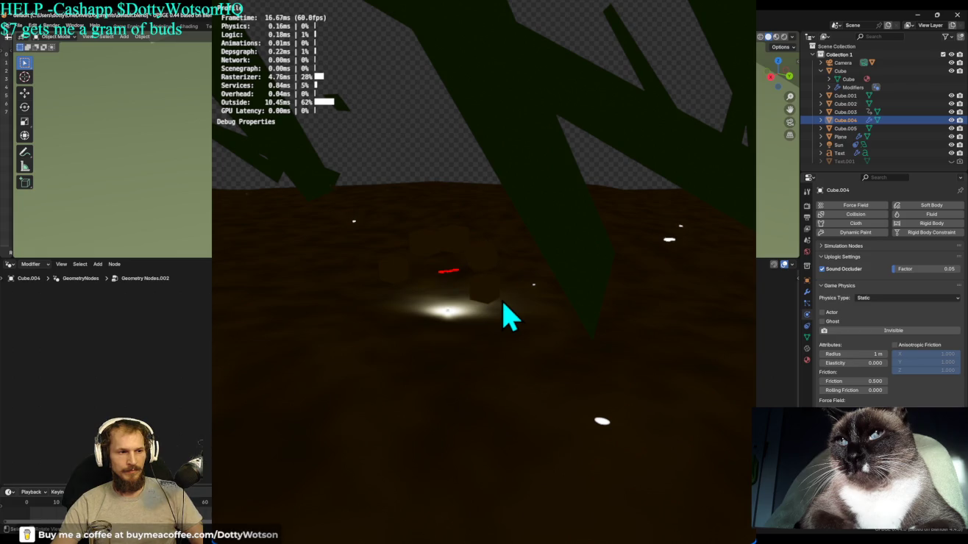
key("Escape")
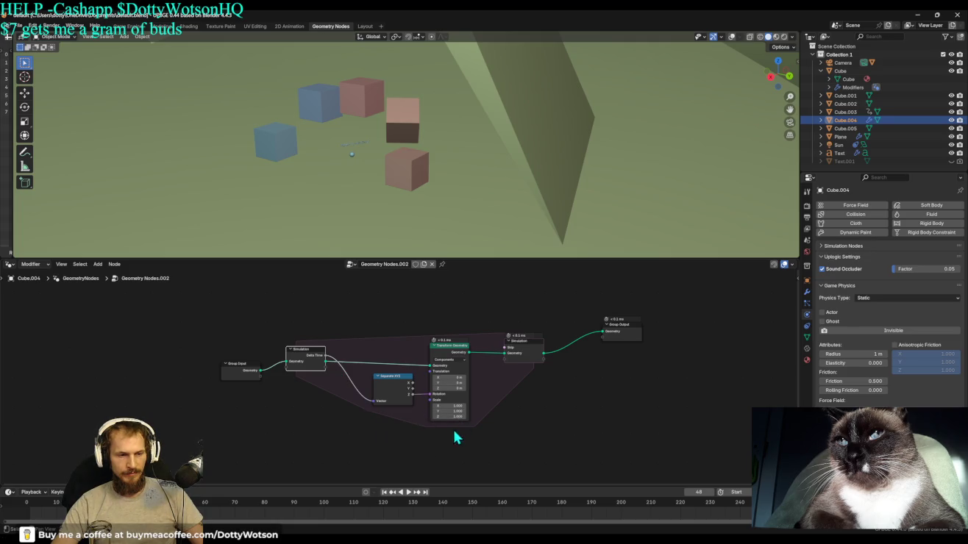
Enlarge the timeline area below the node editor, briefly checking the Node menu.
left_click(11, 264)
left_click(11, 264)
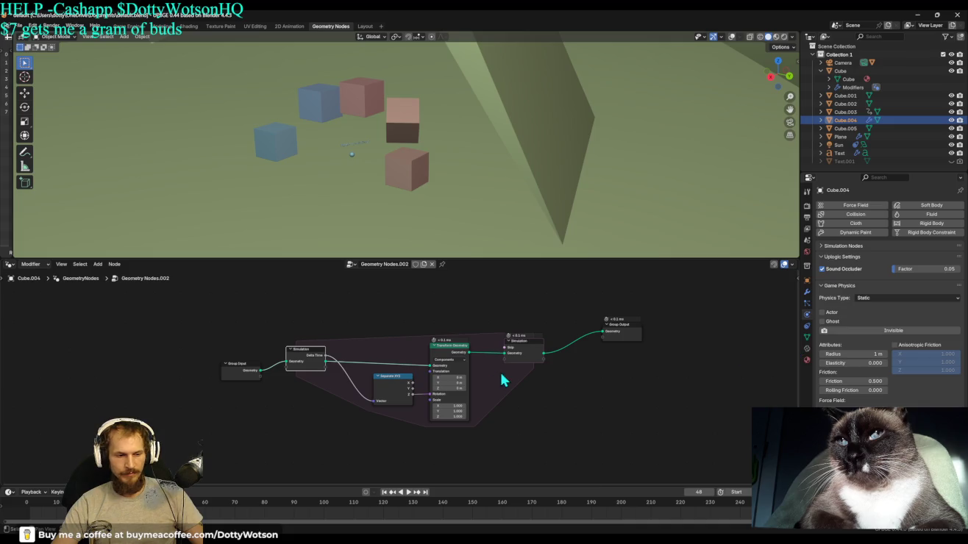
left_click_drag(343, 487, 353, 395)
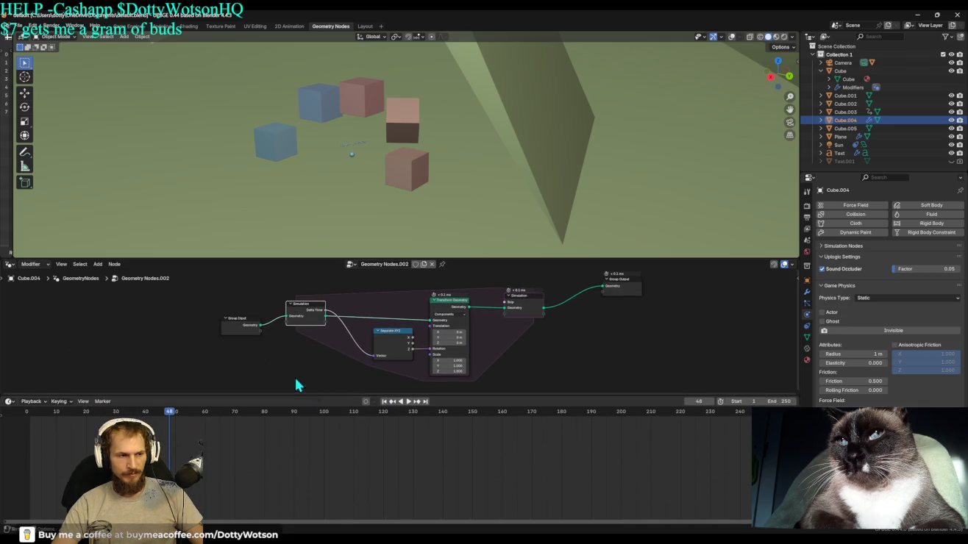
left_click(116, 264)
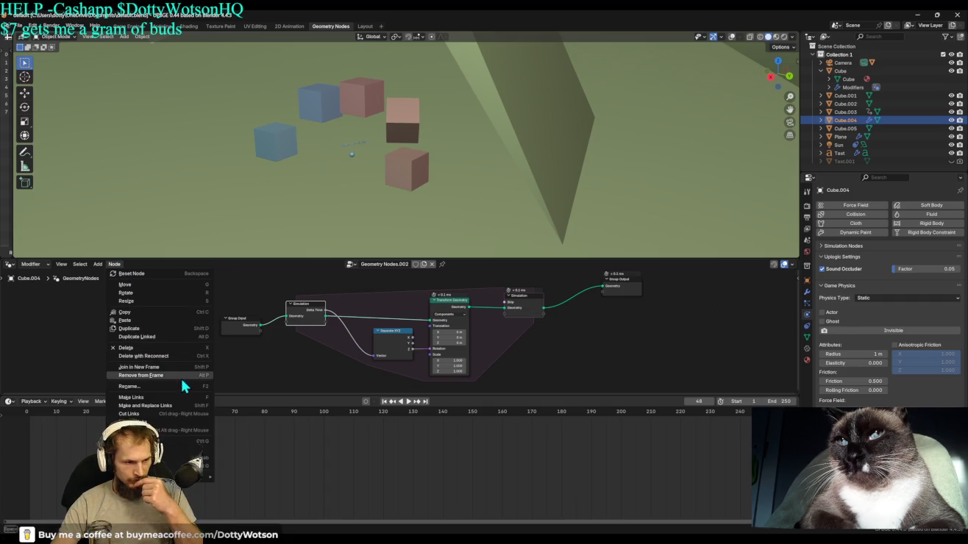
left_click(88, 318)
left_click(113, 266)
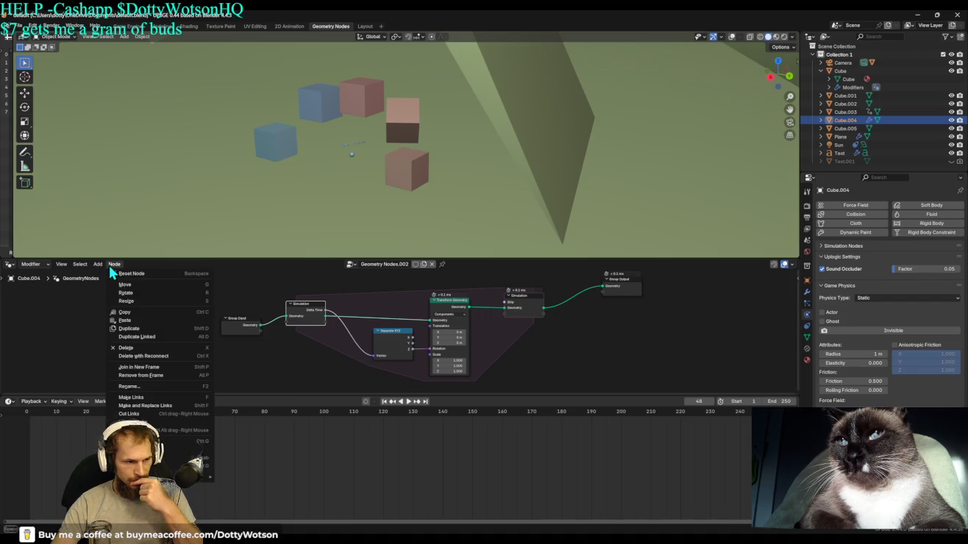
key("Escape")
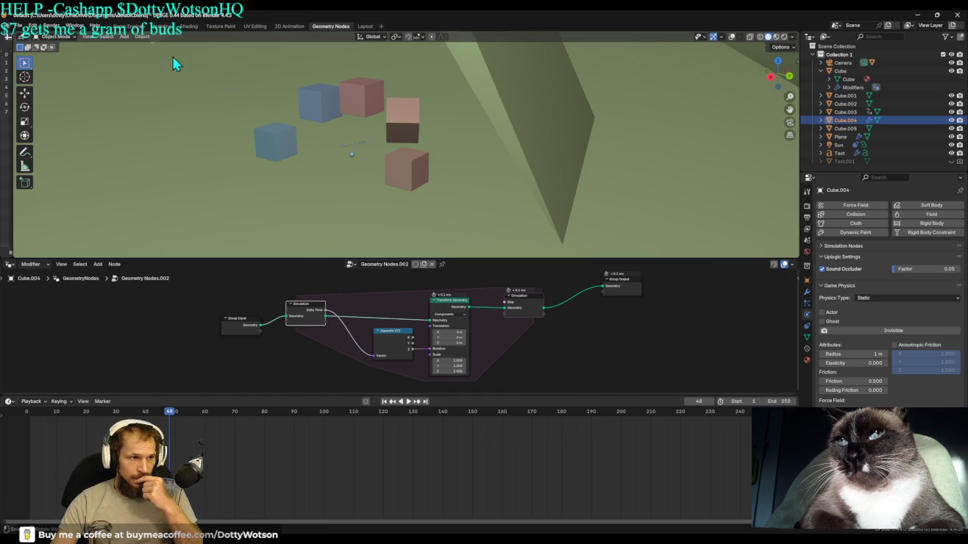
Browse the Object menu, then turn viewport overlays back on with Shift+Alt+Z.
left_click(142, 38)
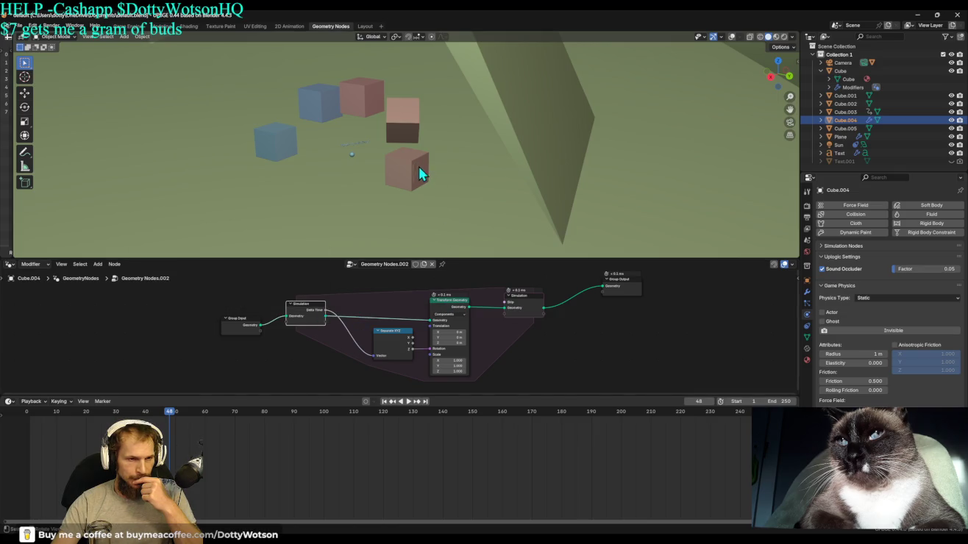
key("shift+alt+z")
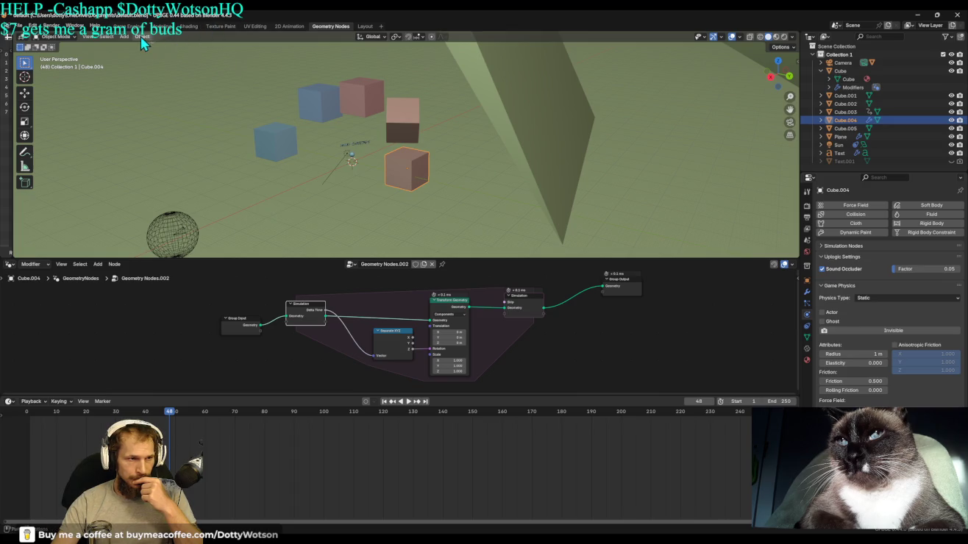
Bake Cube.004's Object transform data into an action across frames 1 to 250.
left_click(142, 37)
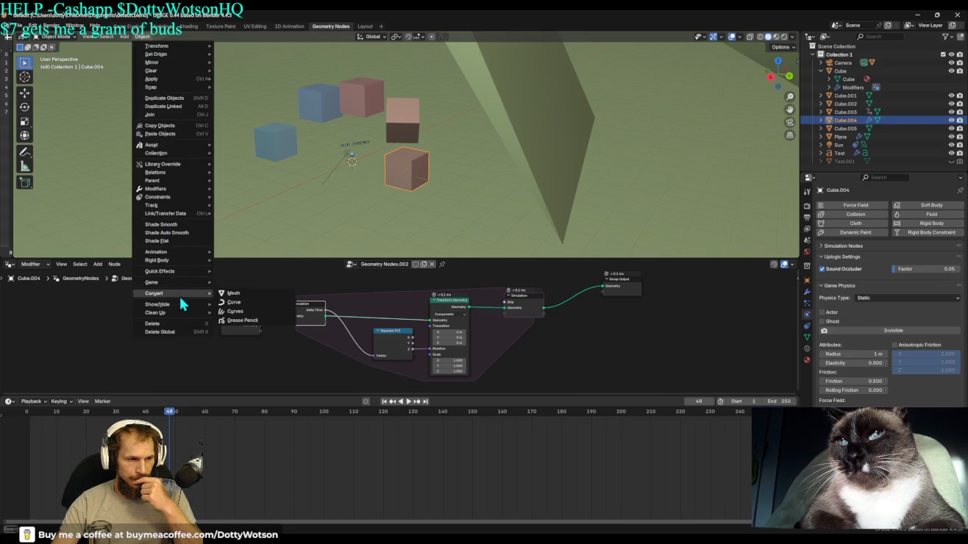
mouse_move(158, 251)
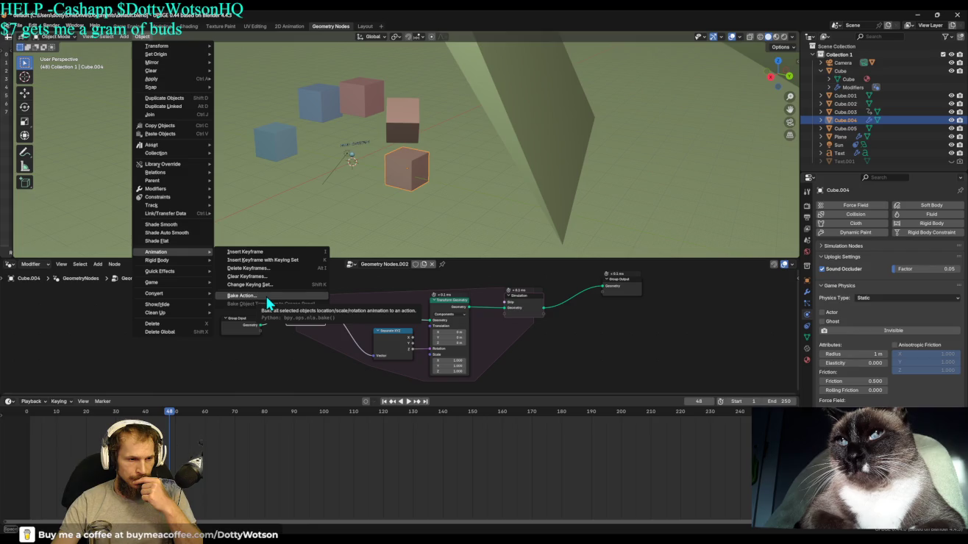
left_click(267, 297)
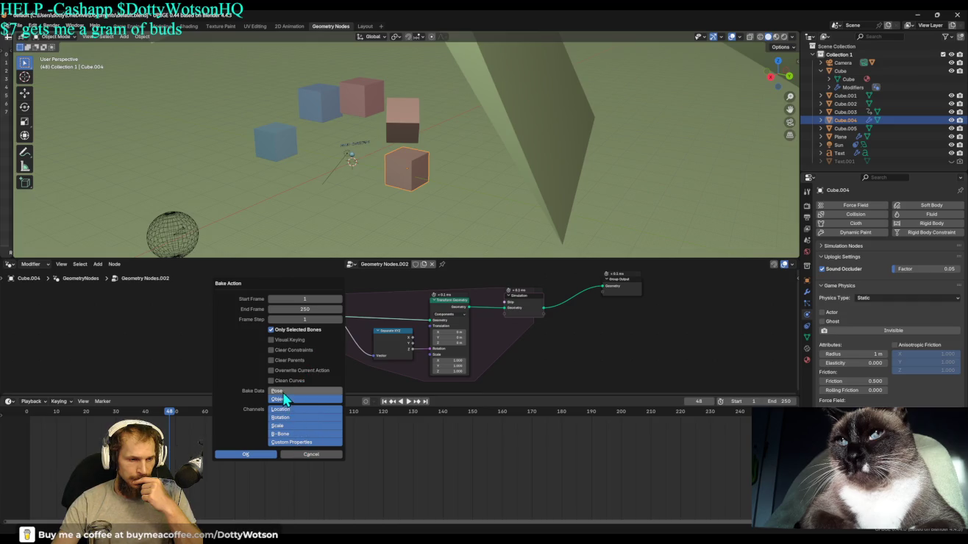
left_click(245, 455)
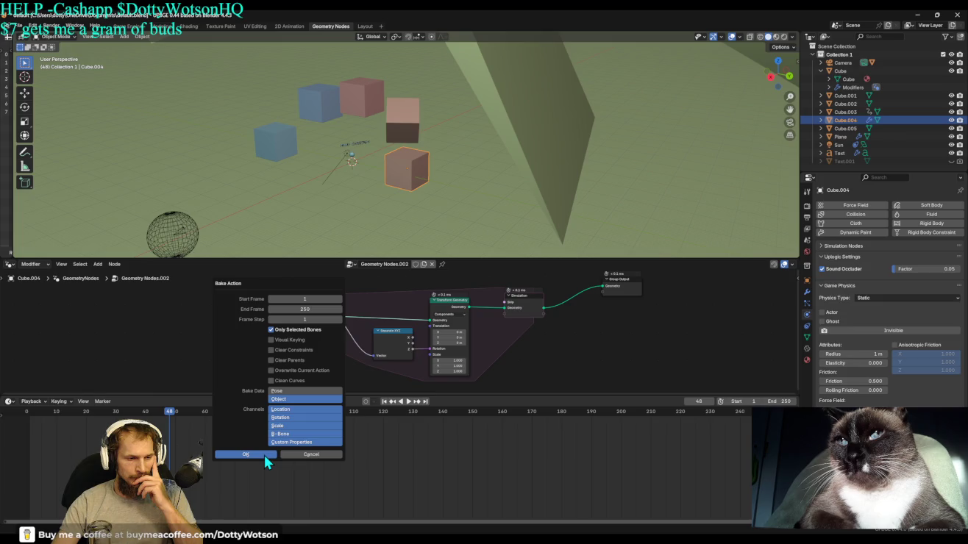
left_click(264, 454)
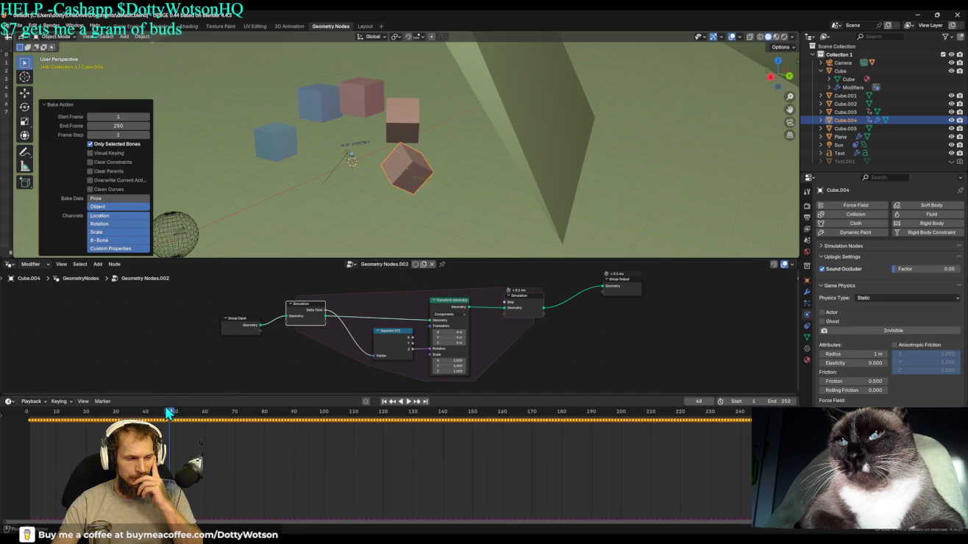
left_click(37, 403)
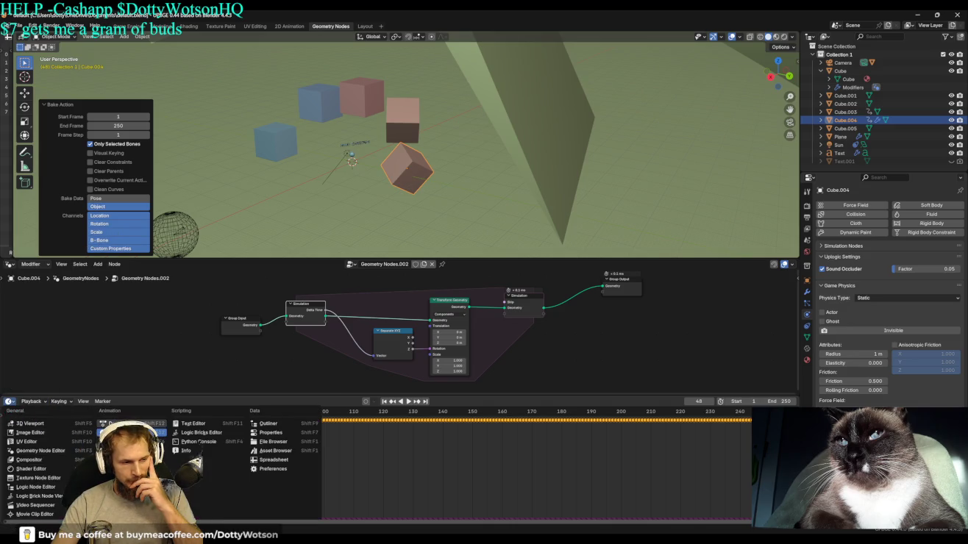
Show the baked action in the Action Editor, detach the node tree, and play it.
left_click(126, 424)
left_click(62, 402)
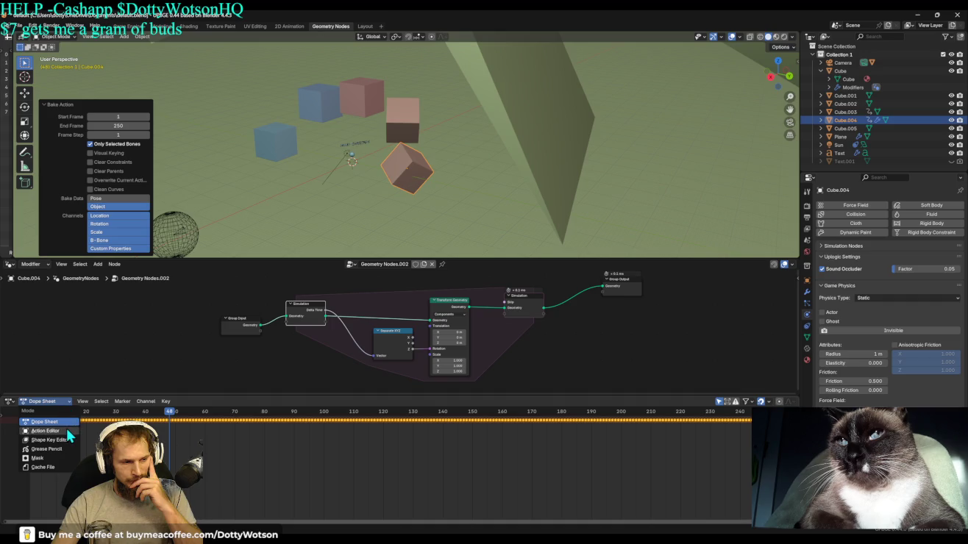
left_click(67, 429)
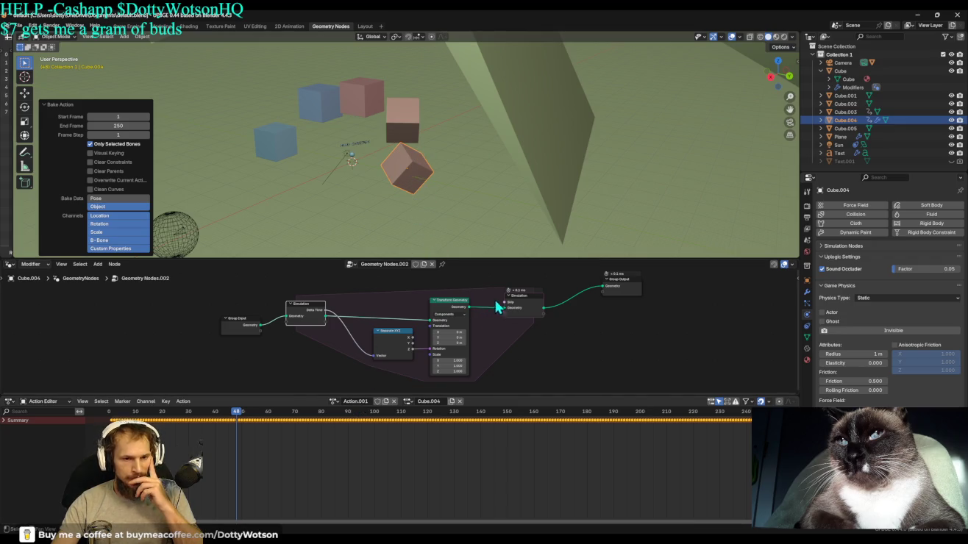
left_click(432, 264)
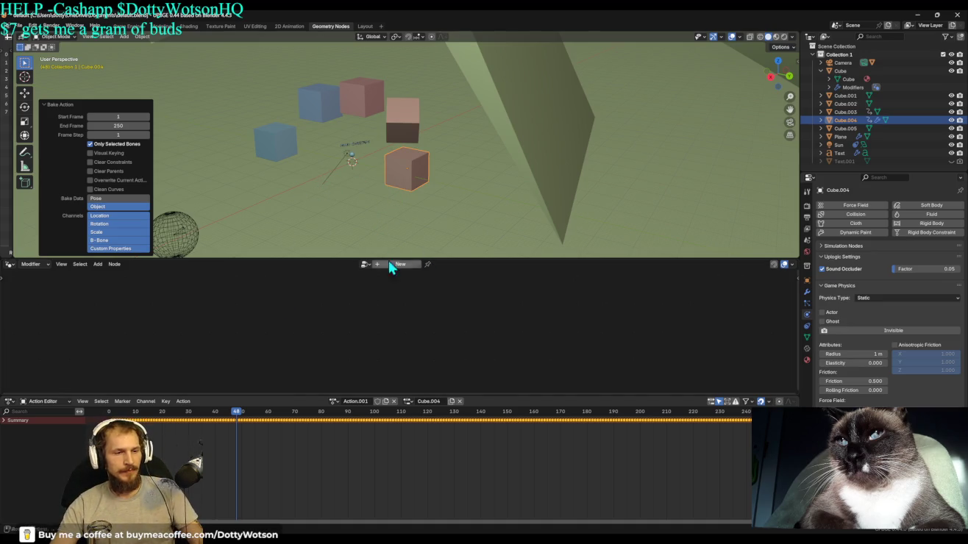
key("space")
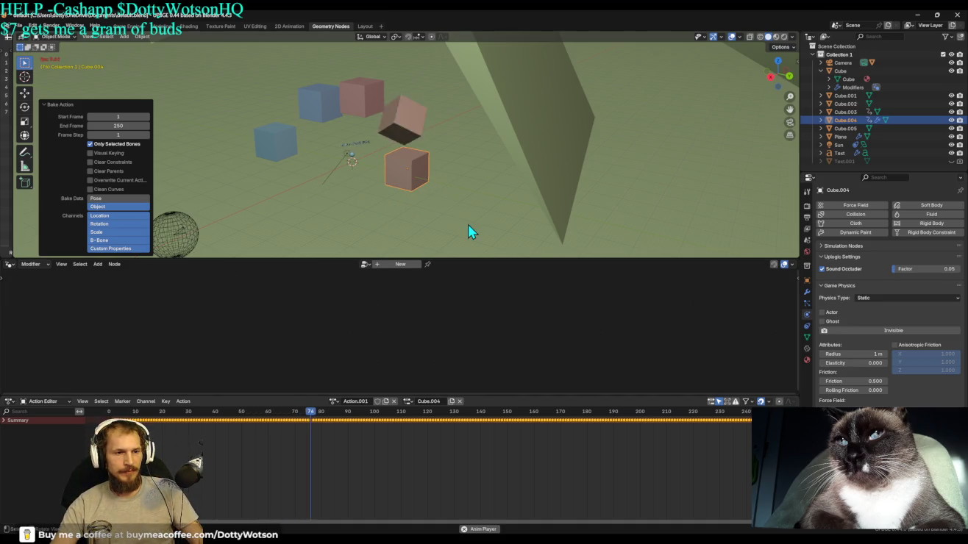
key("space")
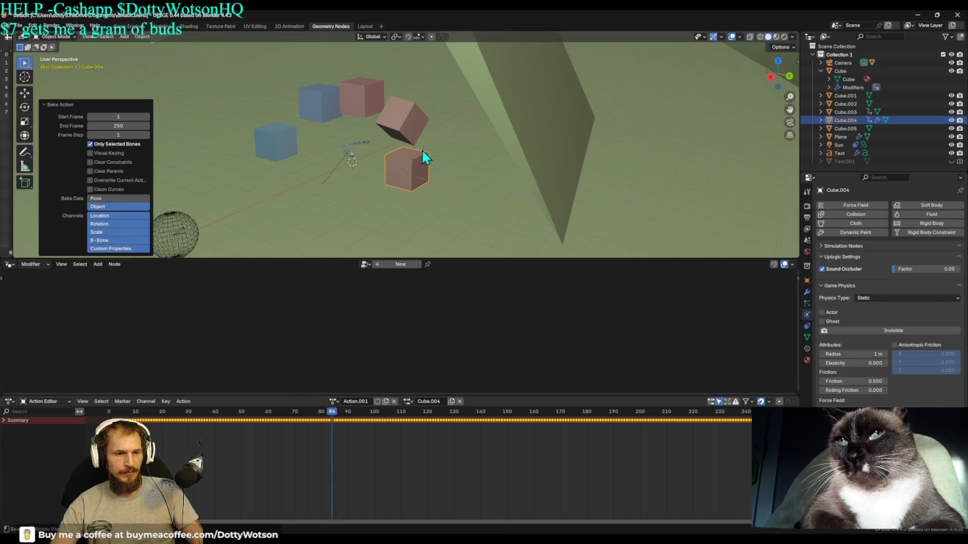
Browse Action.001, replay it, return to frame 1, and undo to restore Geometry Nodes.002.
left_click(335, 401)
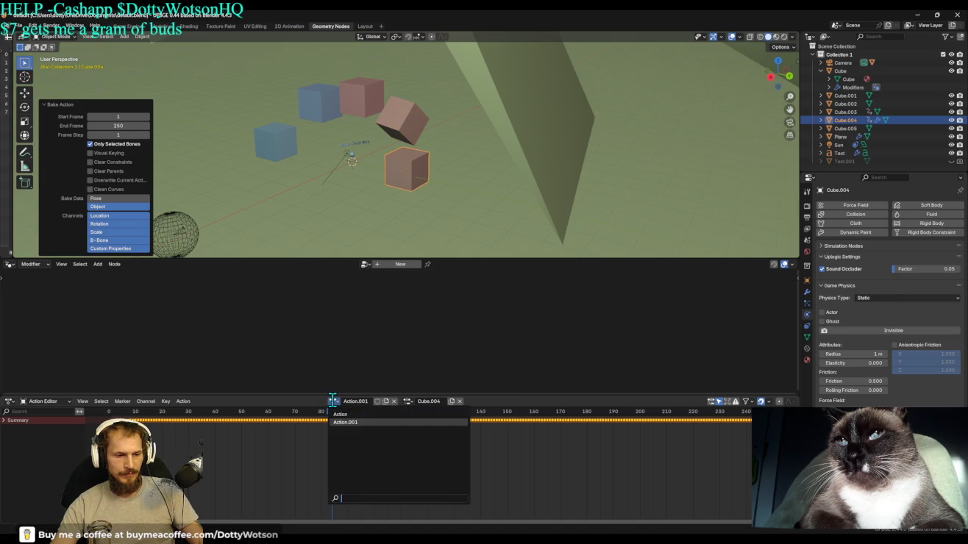
left_click(407, 401)
left_click(406, 401)
key("space")
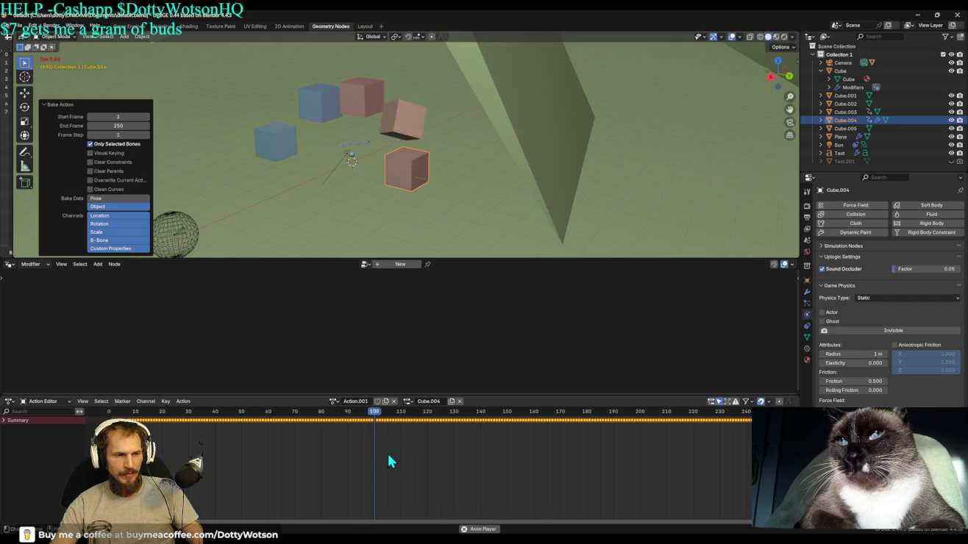
key("space")
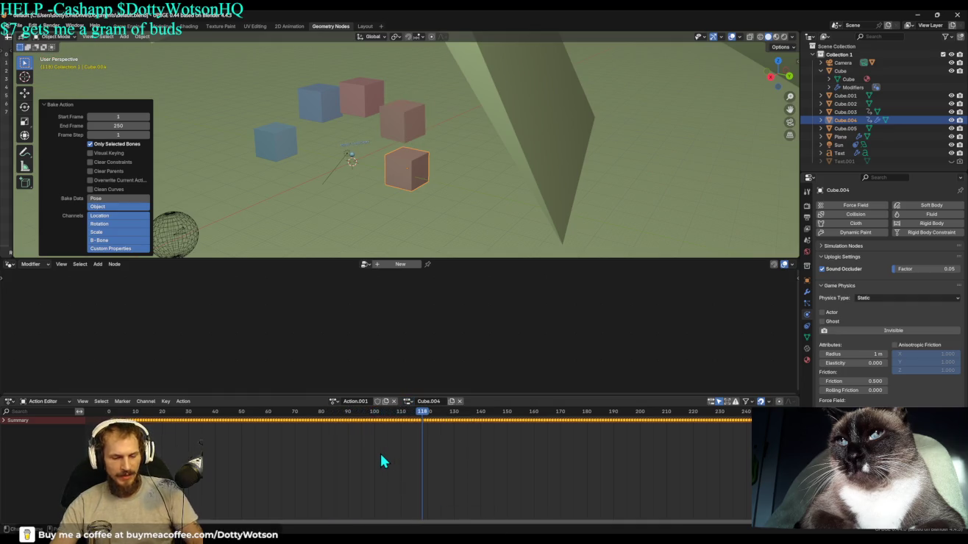
key("shift+Left")
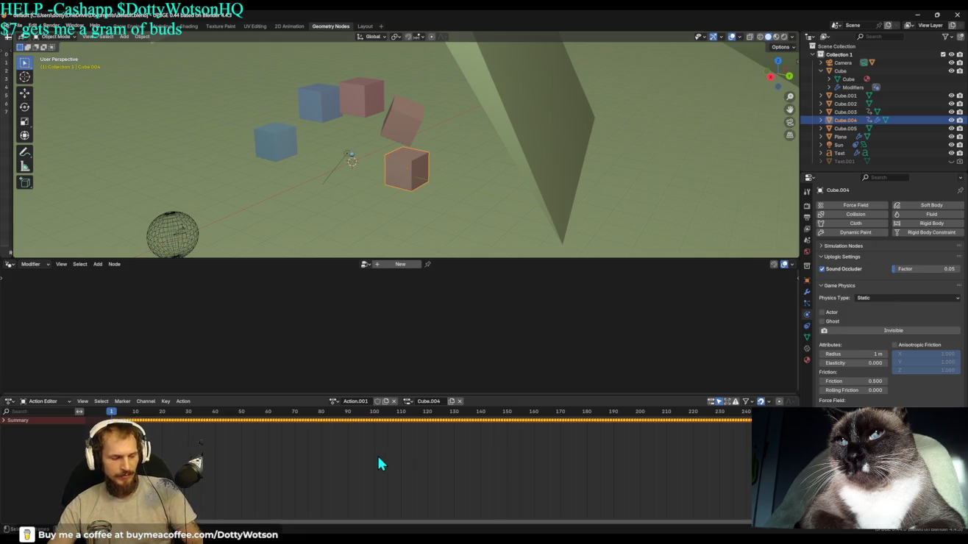
key("ctrl+z")
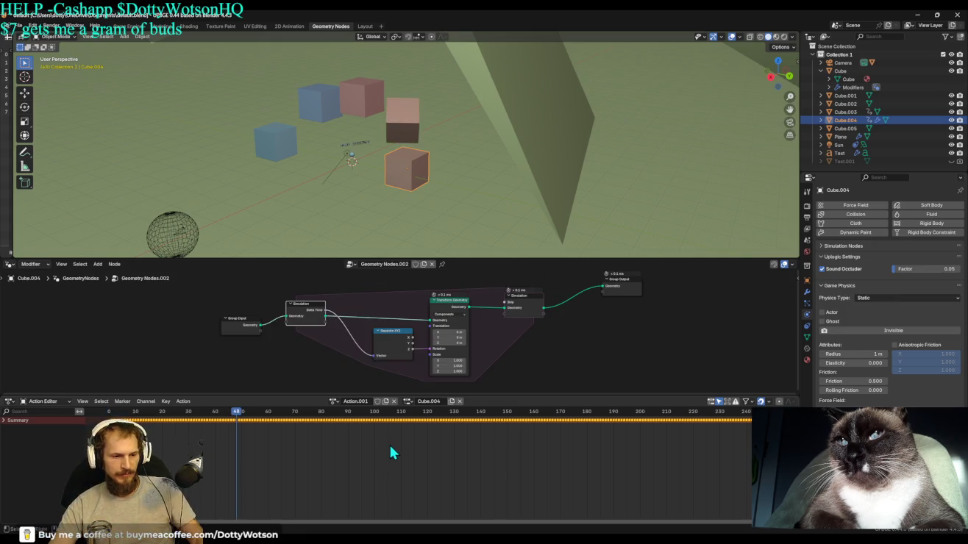
Replace Action.001 with a new empty Action.002 and return to frame 1.
left_click(460, 401)
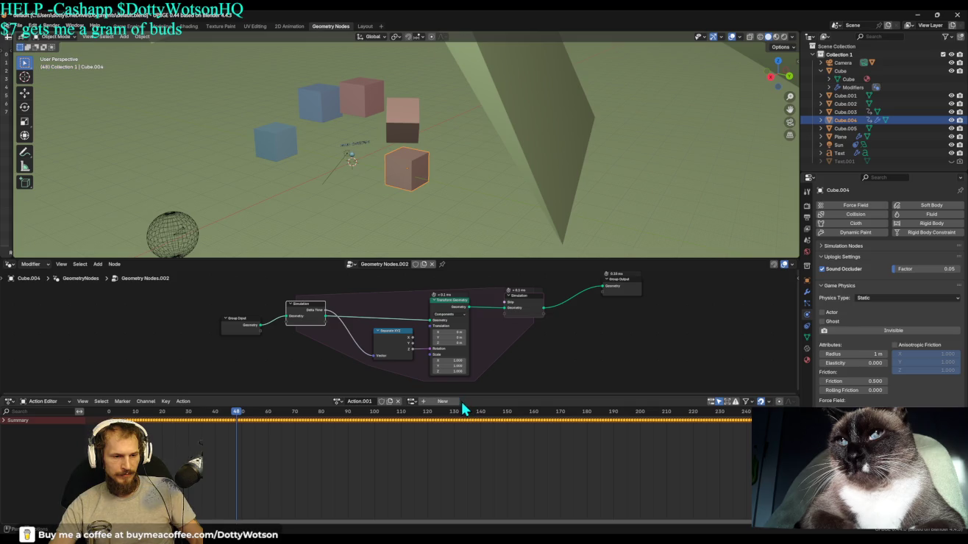
left_click(390, 401)
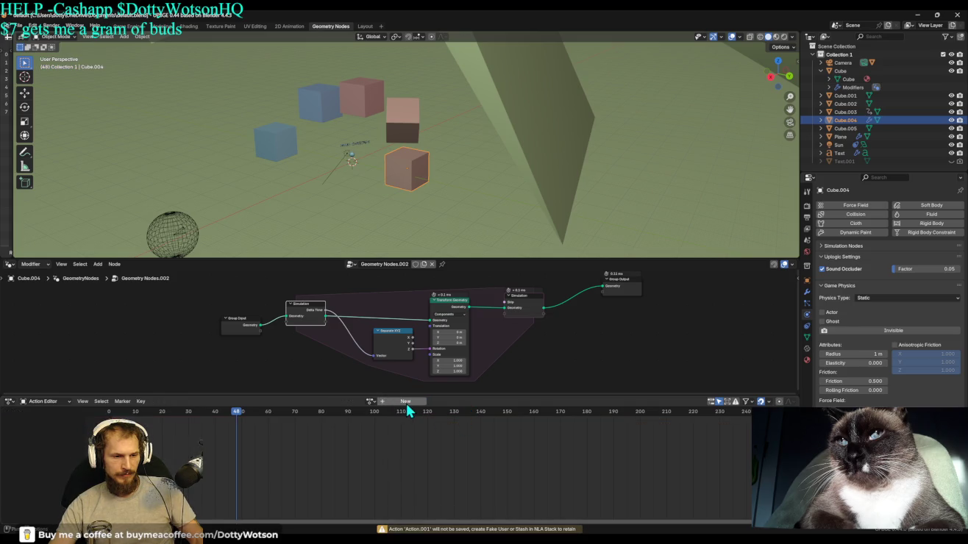
key("shift+Left")
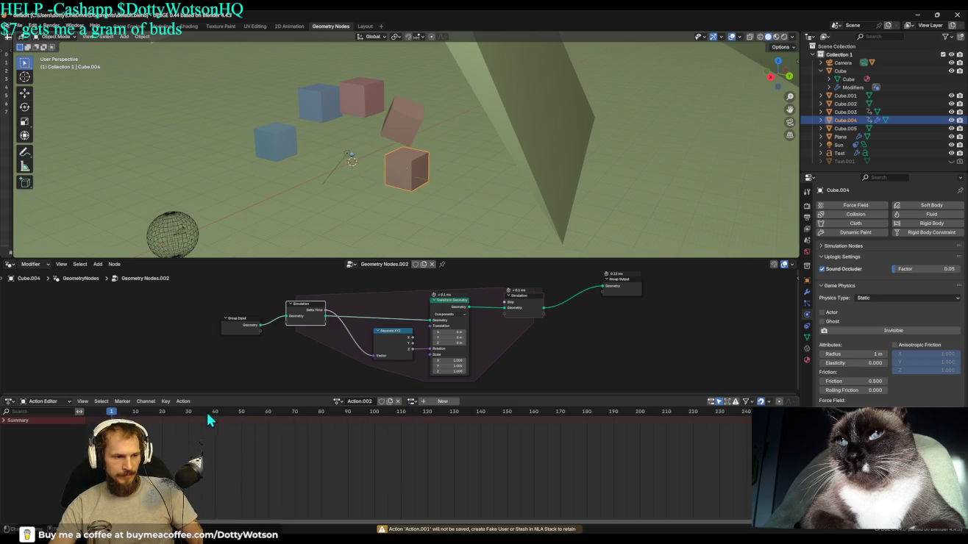
Browse the Key and Action menus, then change the Action Editor into a Timeline.
left_click(166, 400)
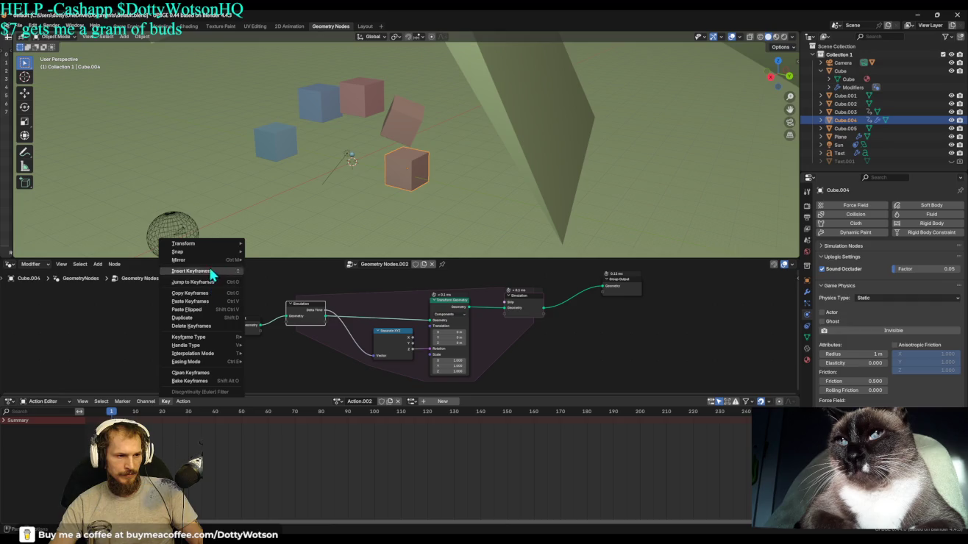
left_click(183, 402)
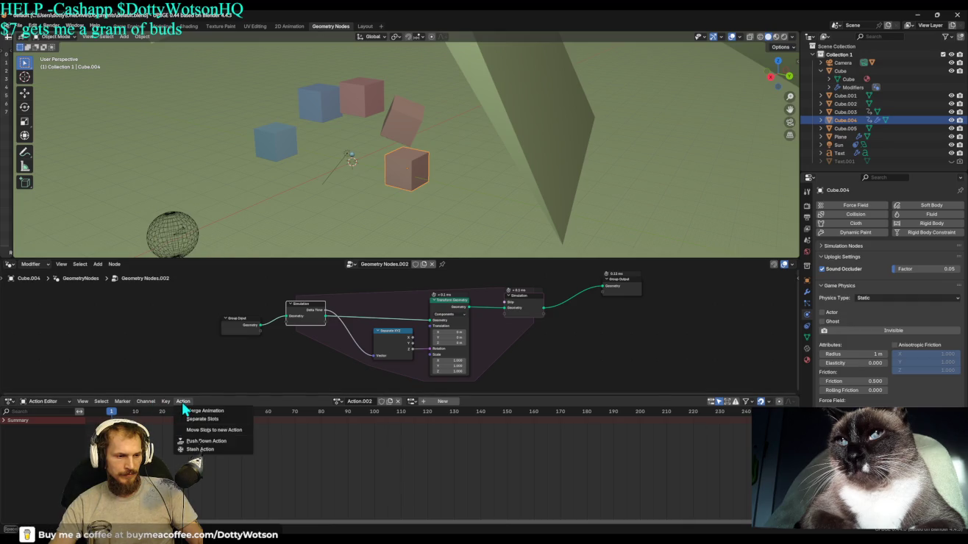
left_click(237, 420)
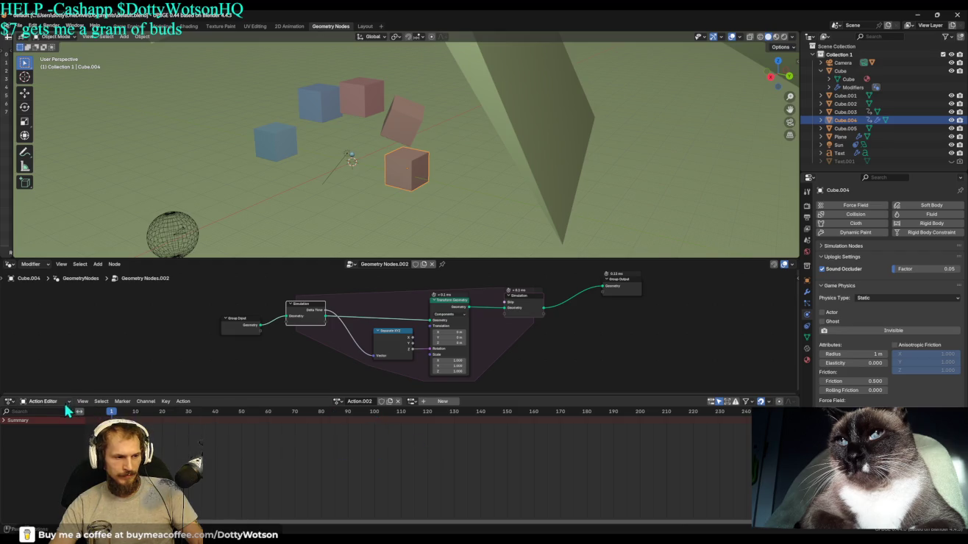
left_click(11, 402)
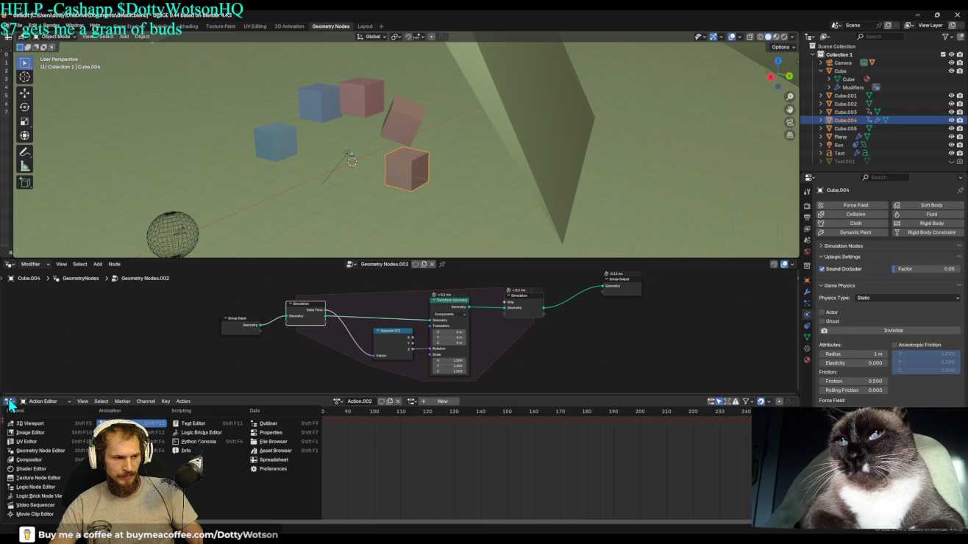
left_click(125, 432)
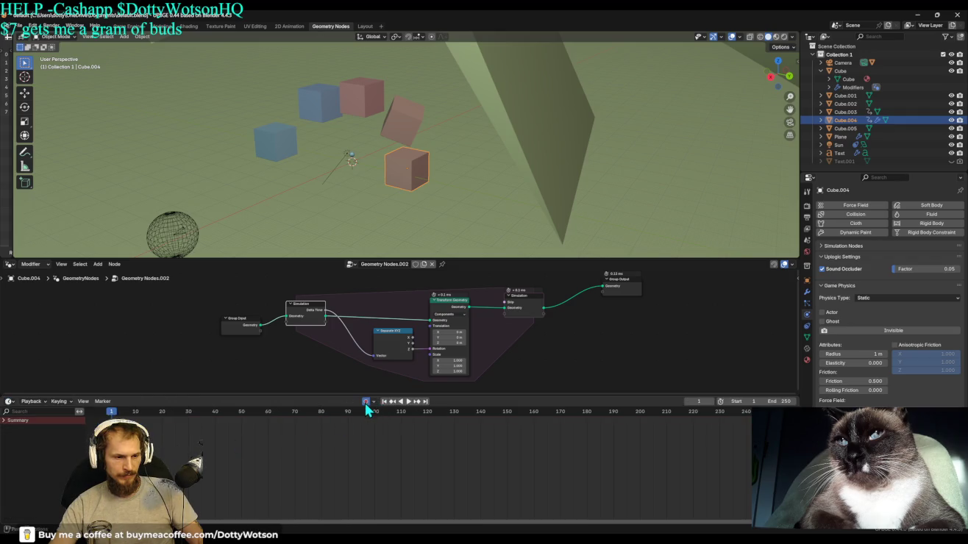
left_click(375, 402)
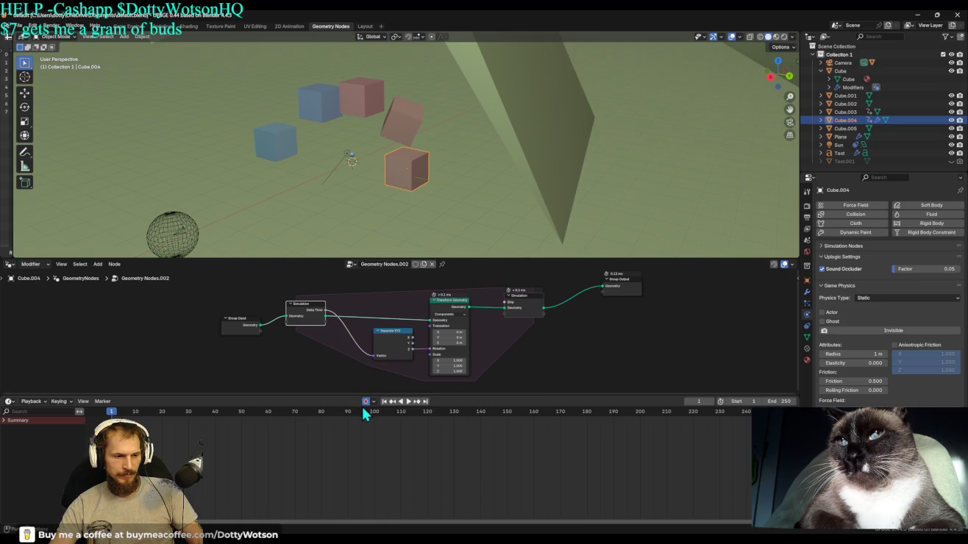
Play and pause the simulation twice to frame 92, then move Group Output right.
left_click(410, 403)
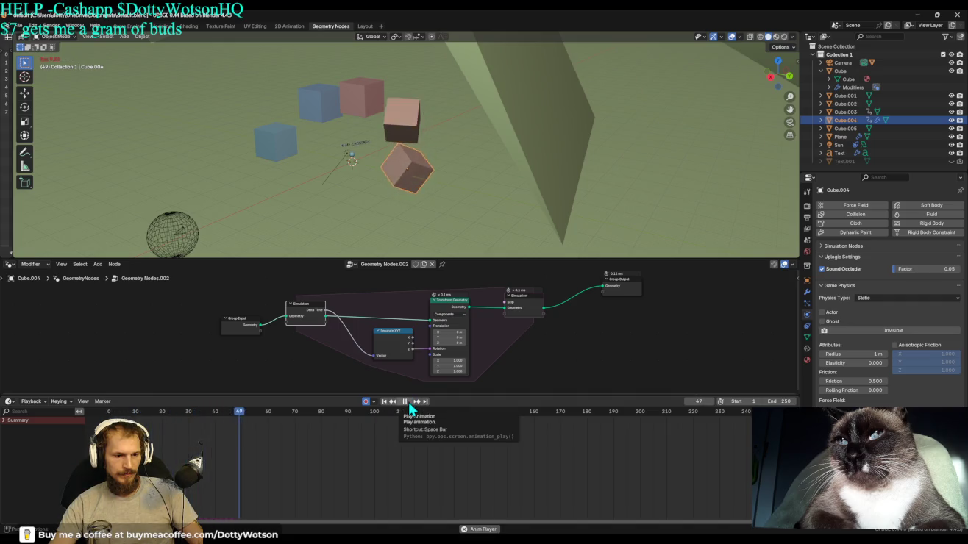
left_click(410, 403)
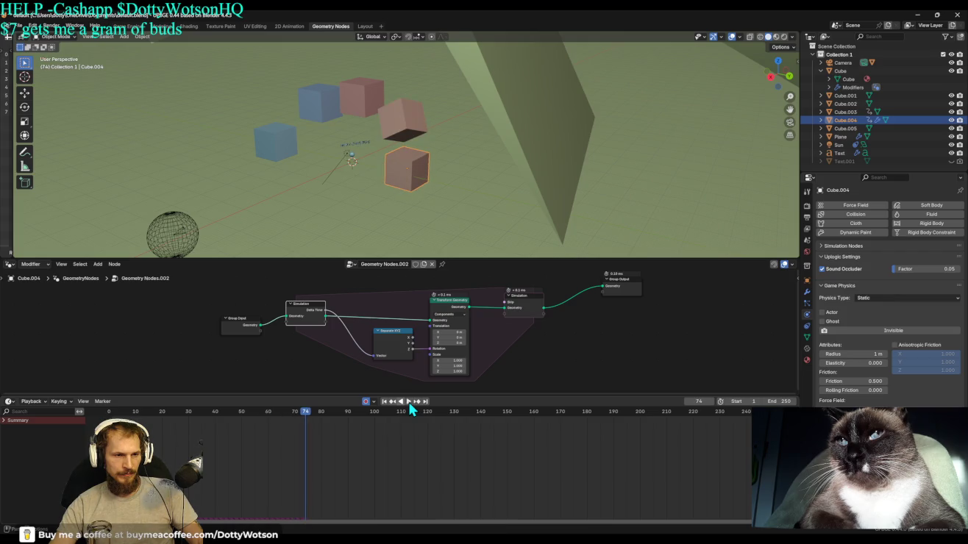
left_click(405, 404)
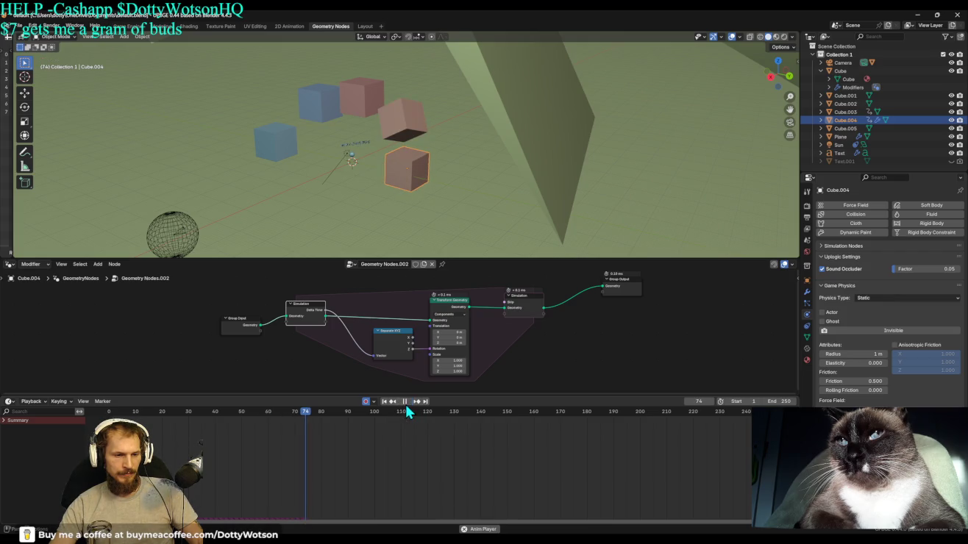
left_click(406, 404)
left_click_drag(622, 284, 688, 292)
Add a Bake node onto the link between the Simulation Output and Group Output.
key("shift+a")
type("BAKE")
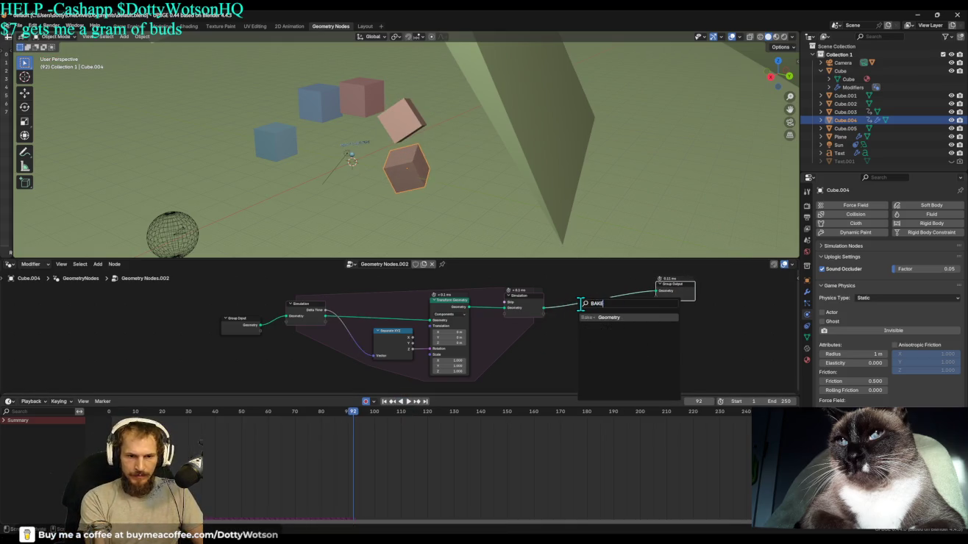
key("Return")
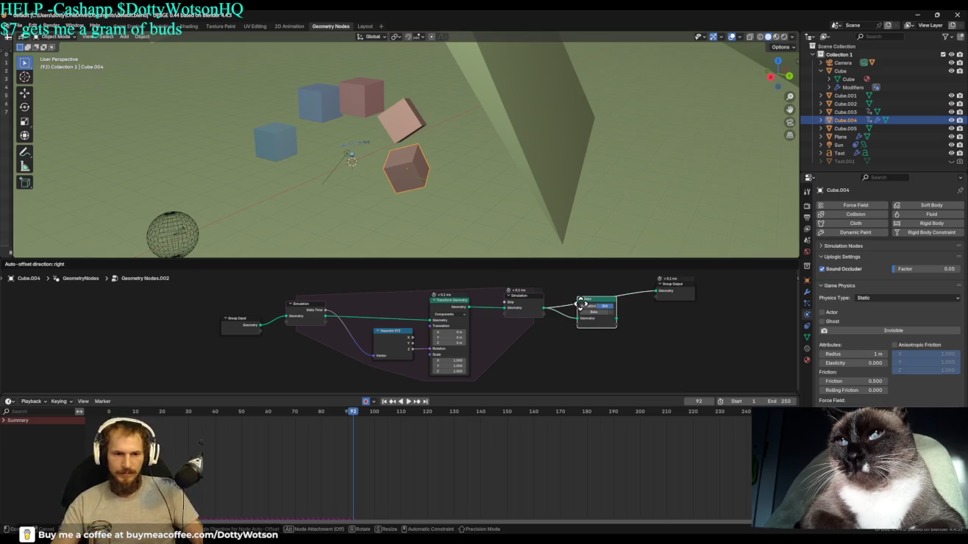
left_click(588, 301)
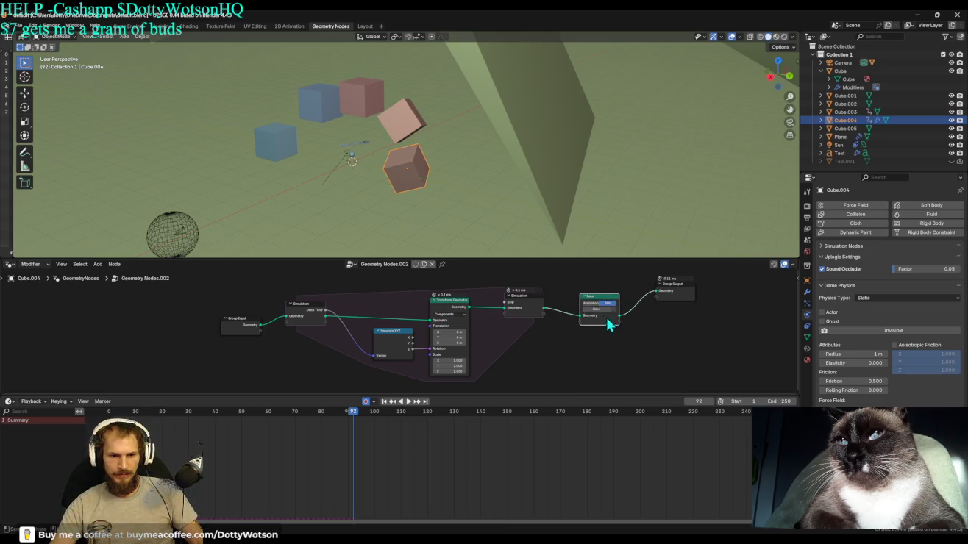
Return to frame 1 and start baking the Bake node's data.
scroll(627, 327, "up", 2)
middle_click_drag(666, 342, 527, 347)
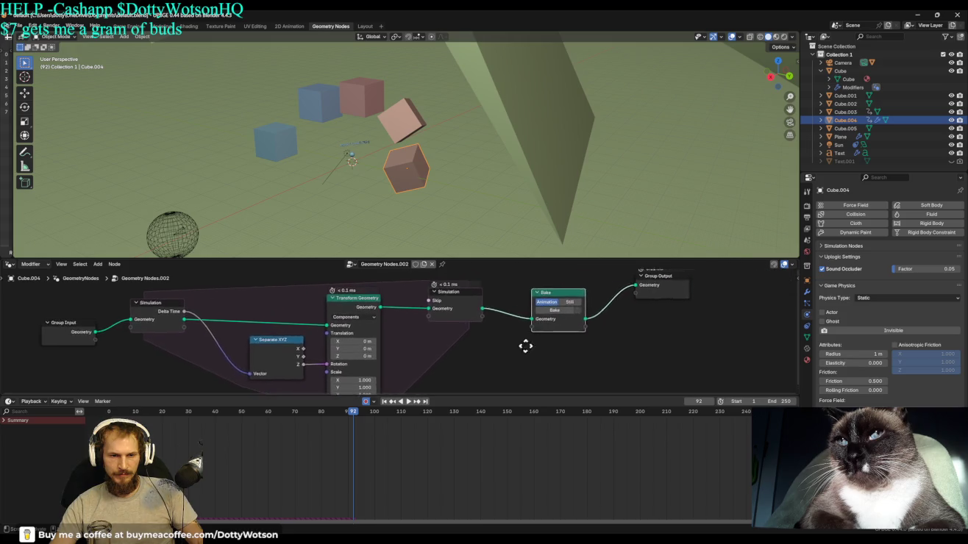
scroll(528, 347, "down", 2)
scroll(507, 336, "down", 1)
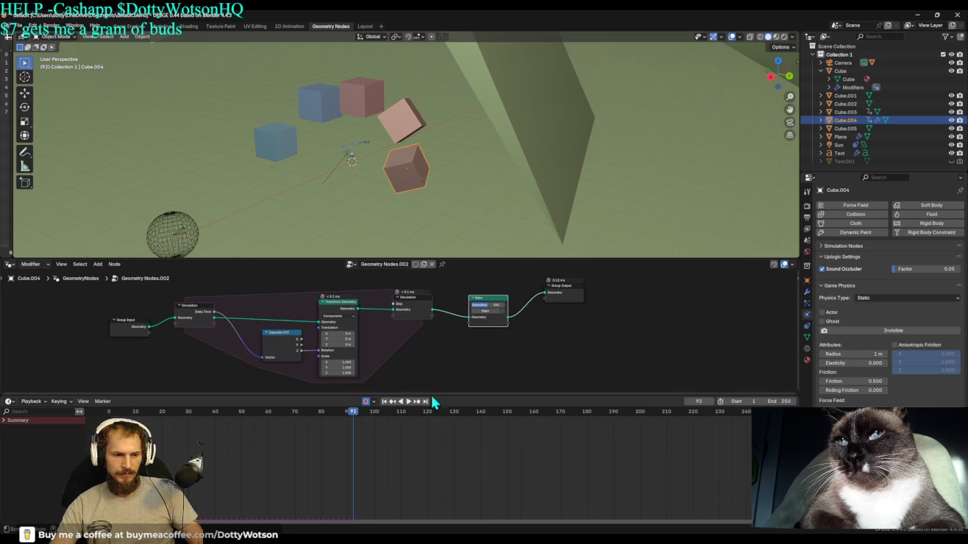
left_click(384, 401)
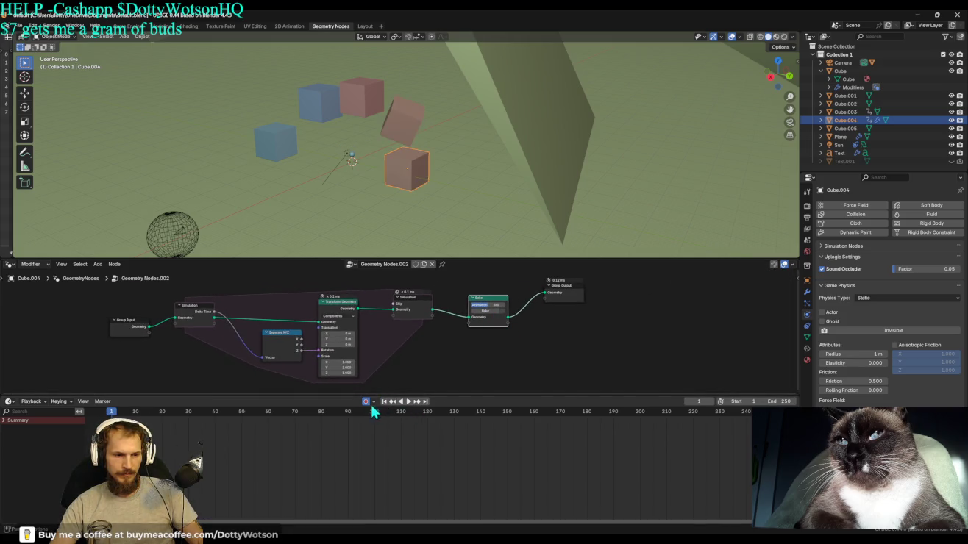
left_click(486, 312)
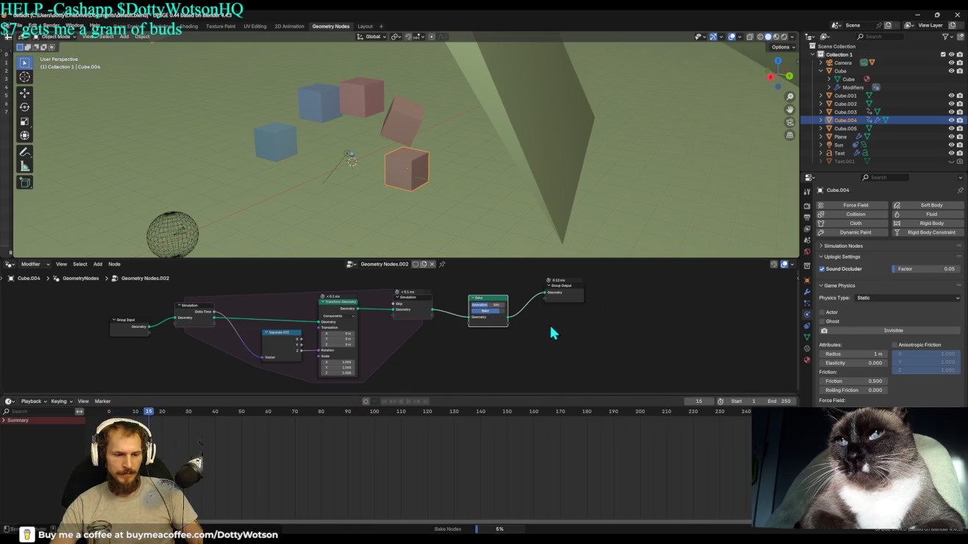
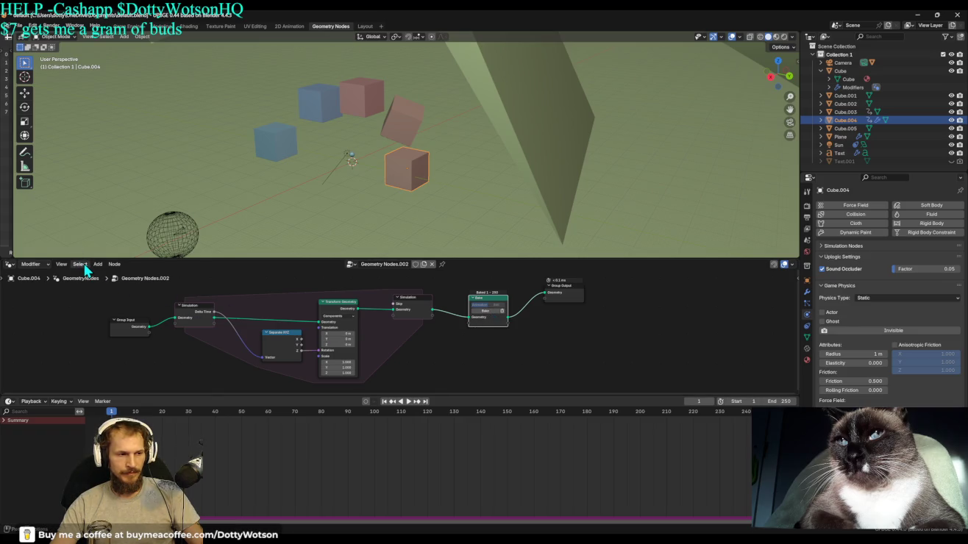
Switch the area to the Logic Node Editor and load the existing logic node tree.
left_click(11, 265)
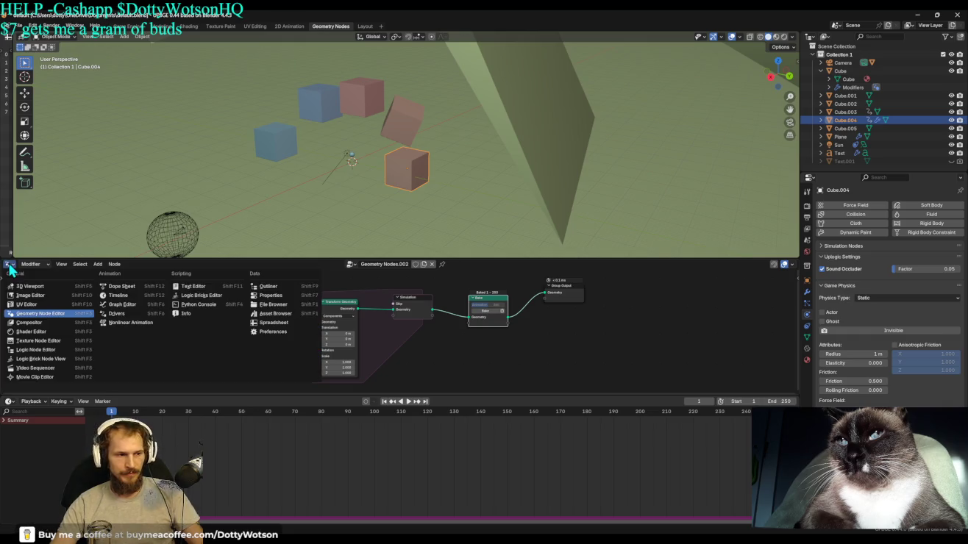
left_click(199, 295)
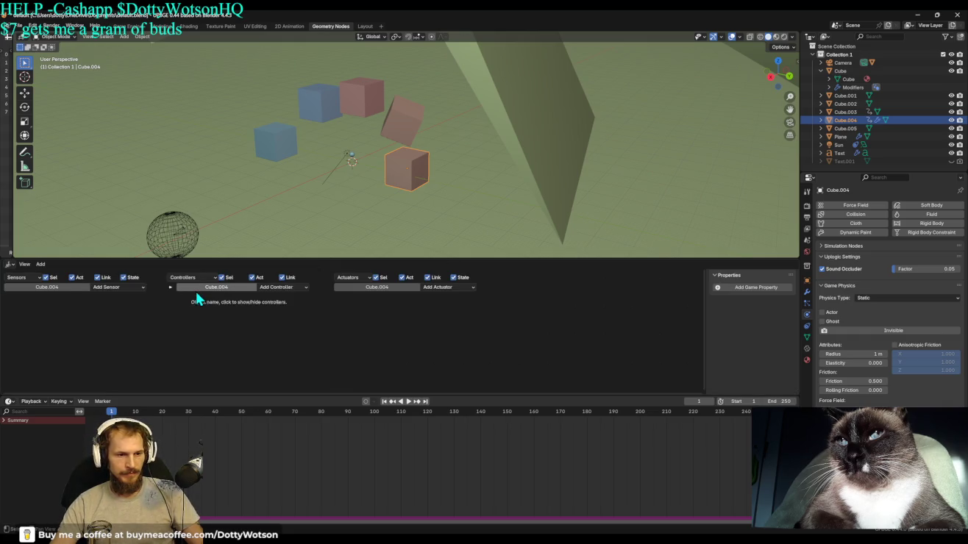
left_click(11, 264)
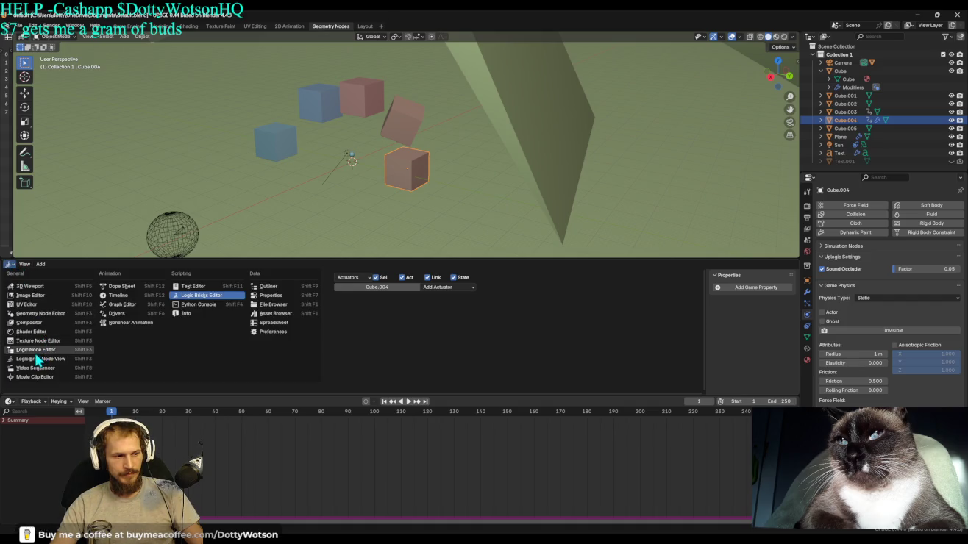
left_click(36, 352)
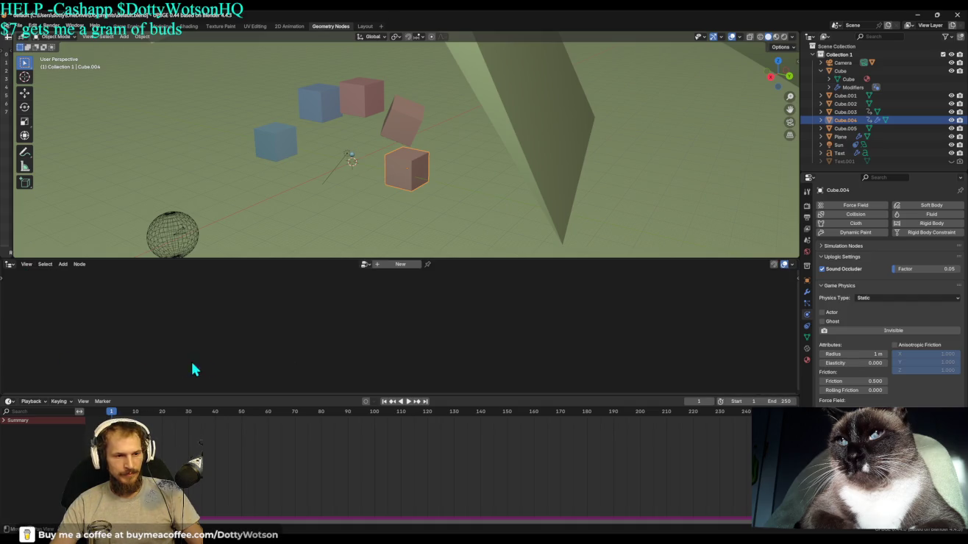
left_click(363, 265)
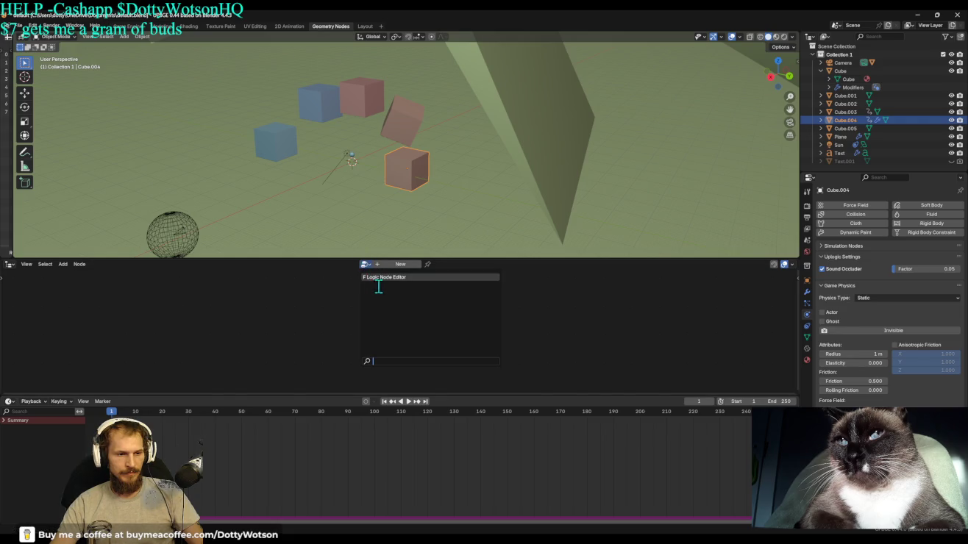
left_click(394, 277)
scroll(436, 303, "up", 2)
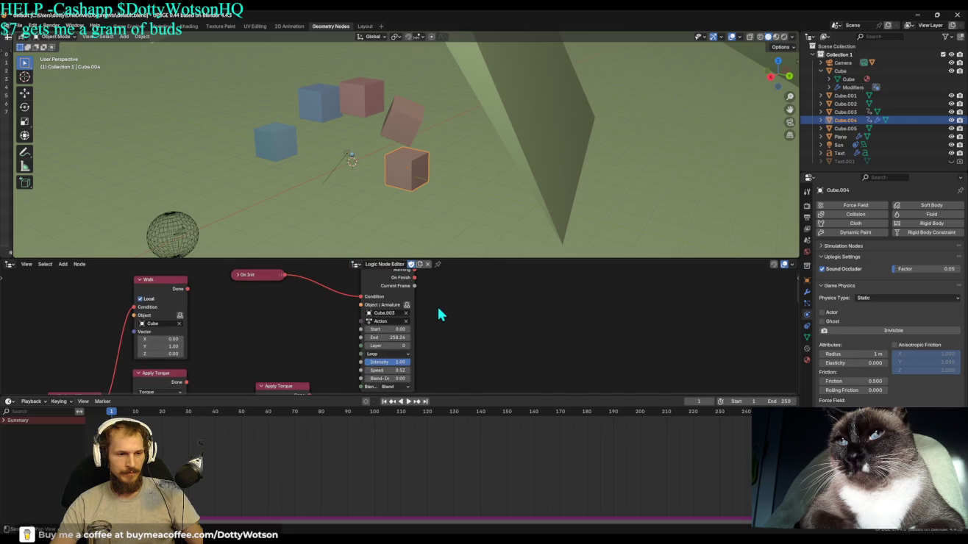
Set the Play Animation node to play Action.002 on Cube.004, then start the game with P.
left_click(388, 322)
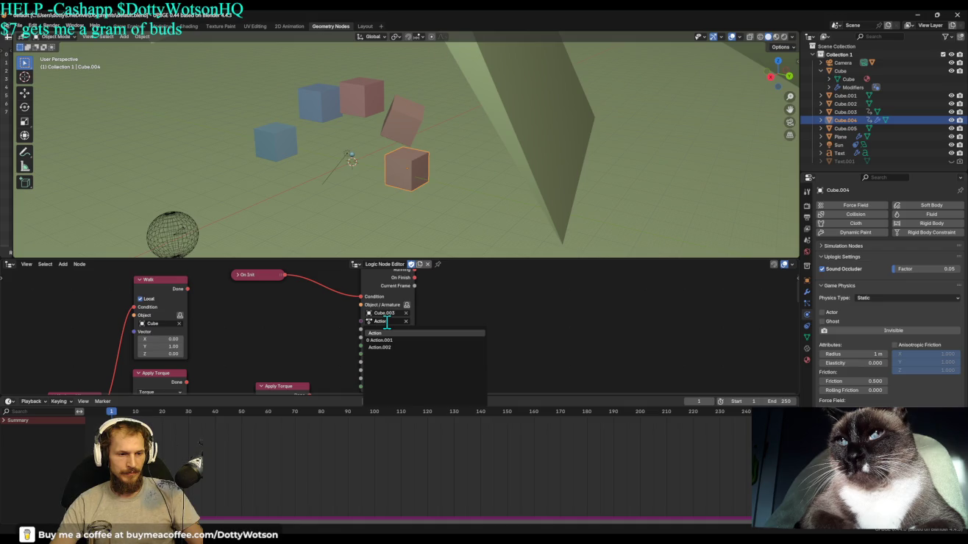
key("Return")
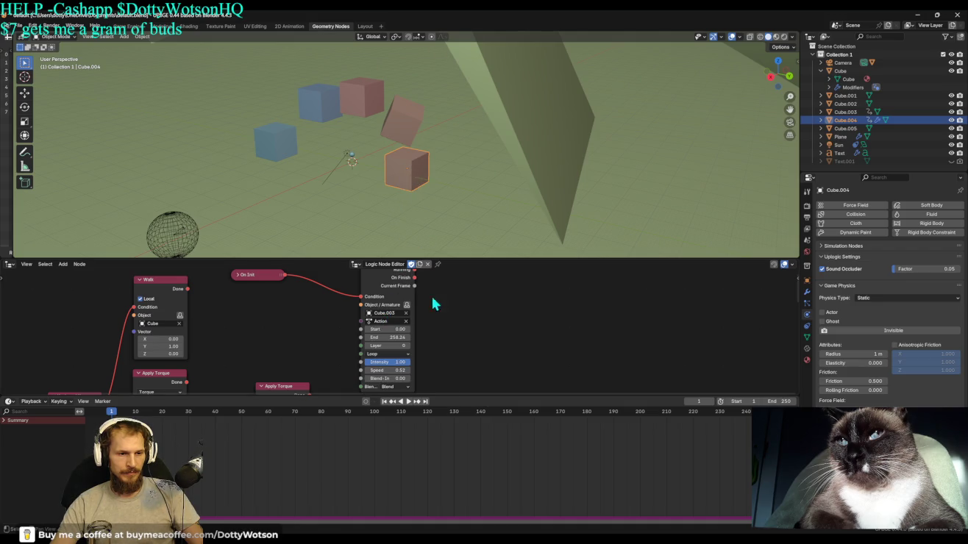
left_click(392, 312)
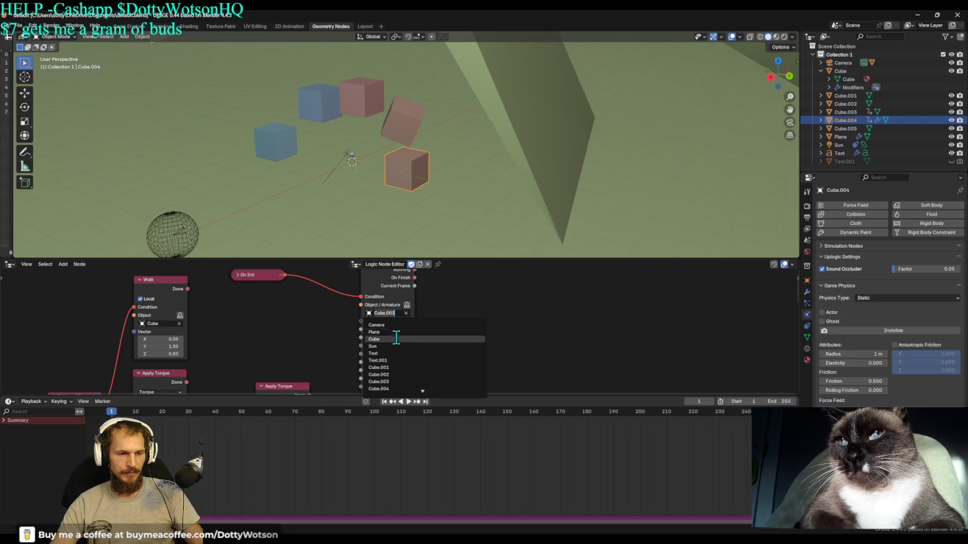
left_click(401, 382)
left_click(389, 322)
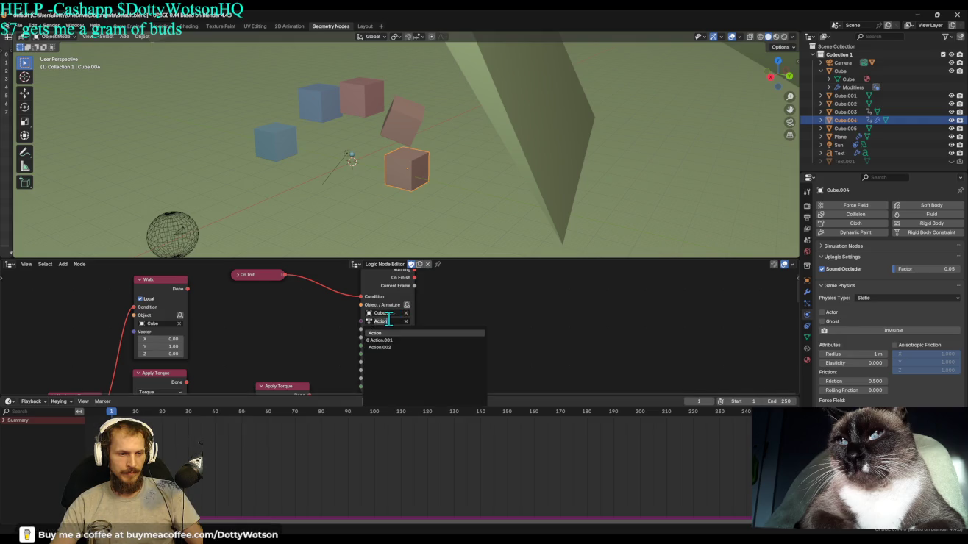
left_click(391, 347)
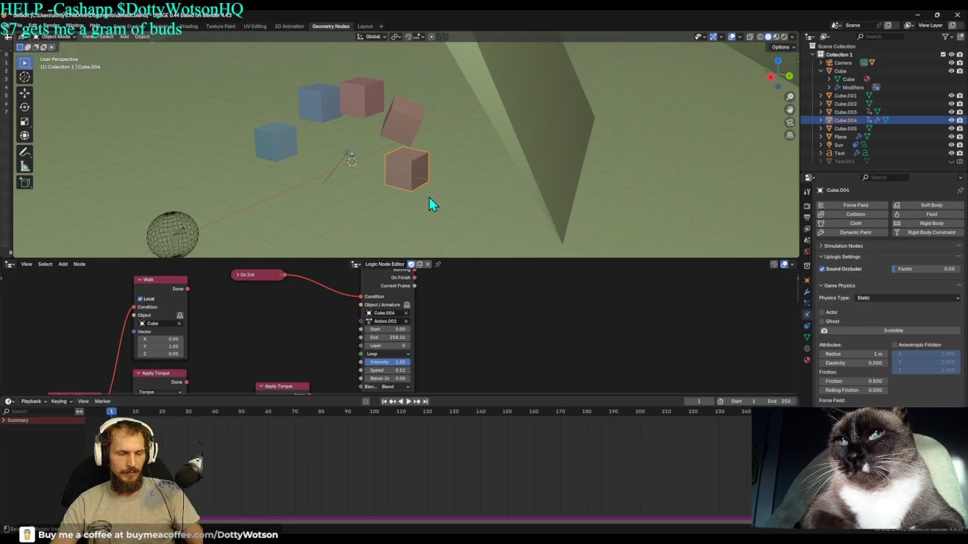
key("p")
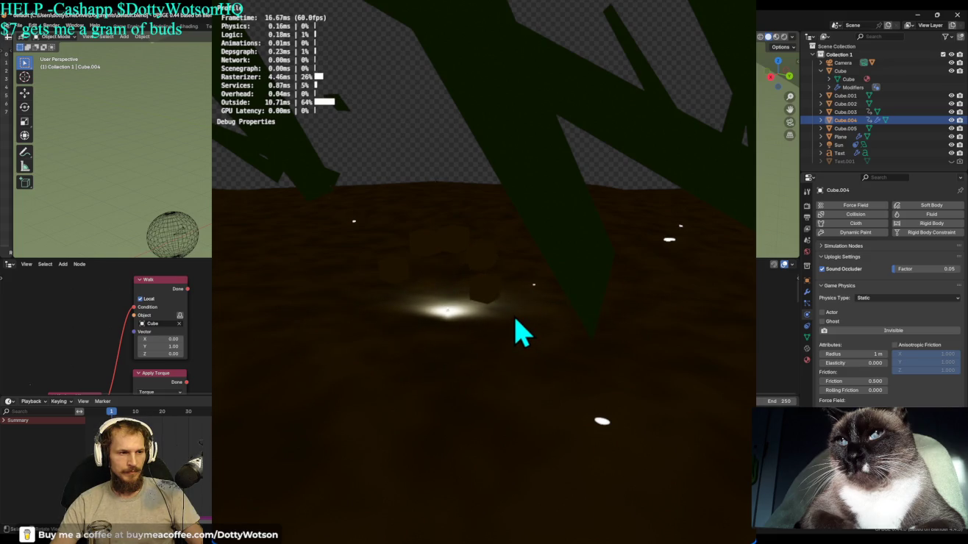
Close the player, rerun the game in the 3D view, then stop it and close the player window.
key("Escape")
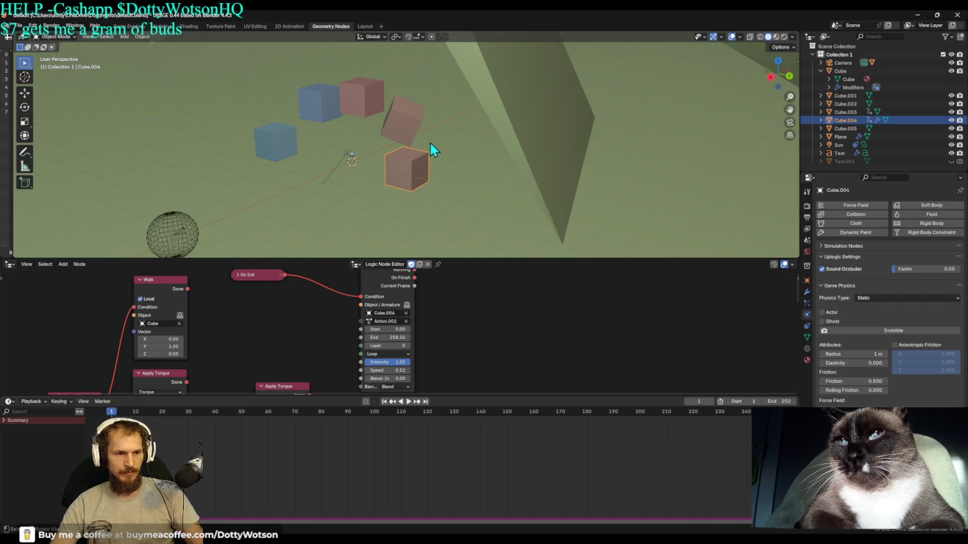
key("p")
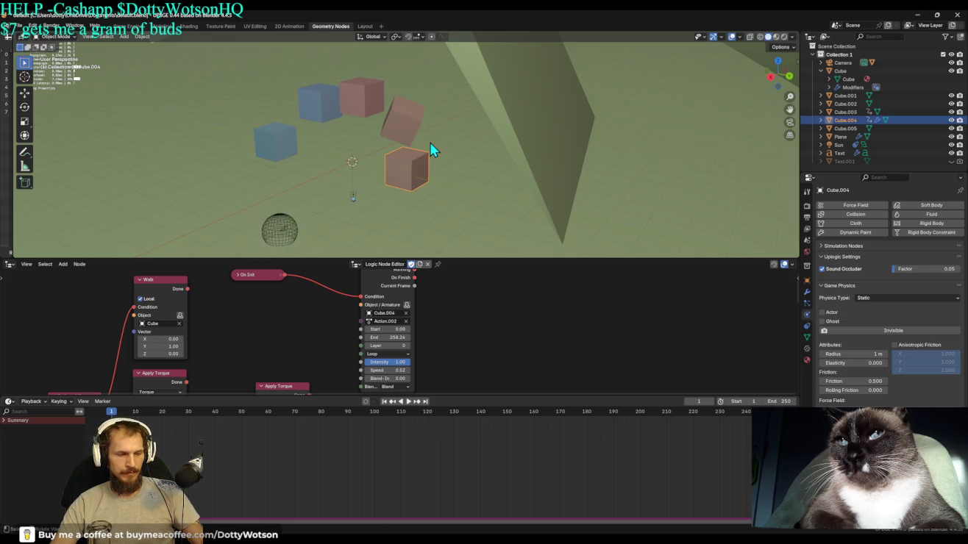
key("Escape")
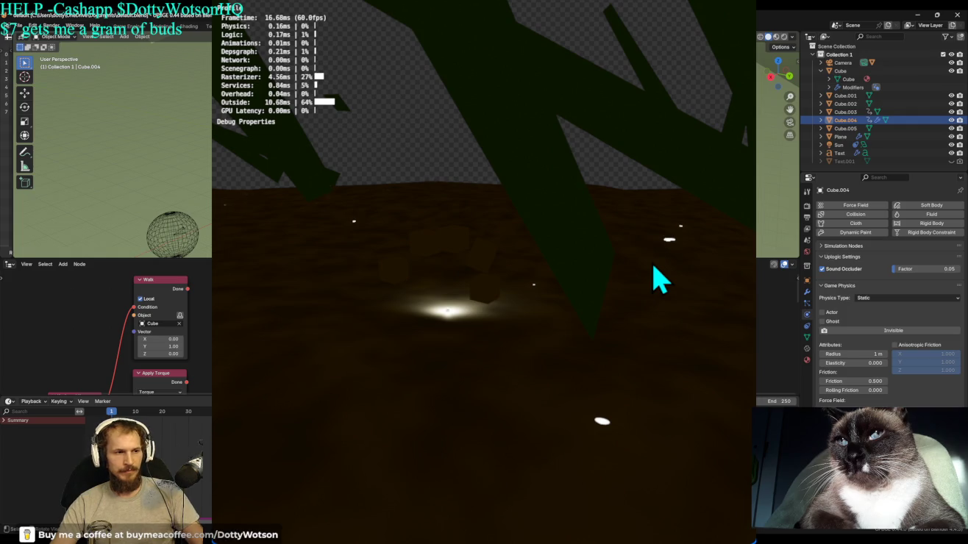
key("Escape")
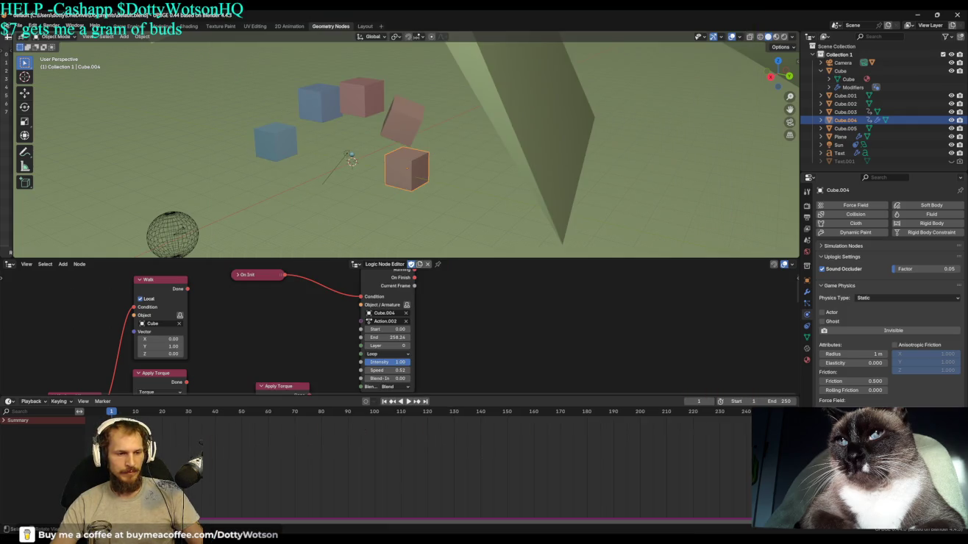
Switch the Play Animation node's action back to Action and test-run the game.
left_click(396, 324)
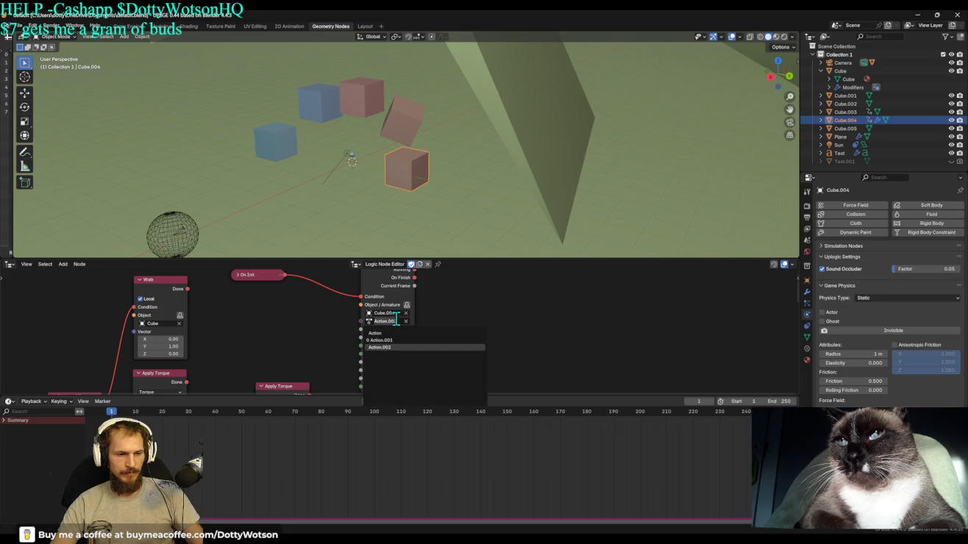
left_click(396, 335)
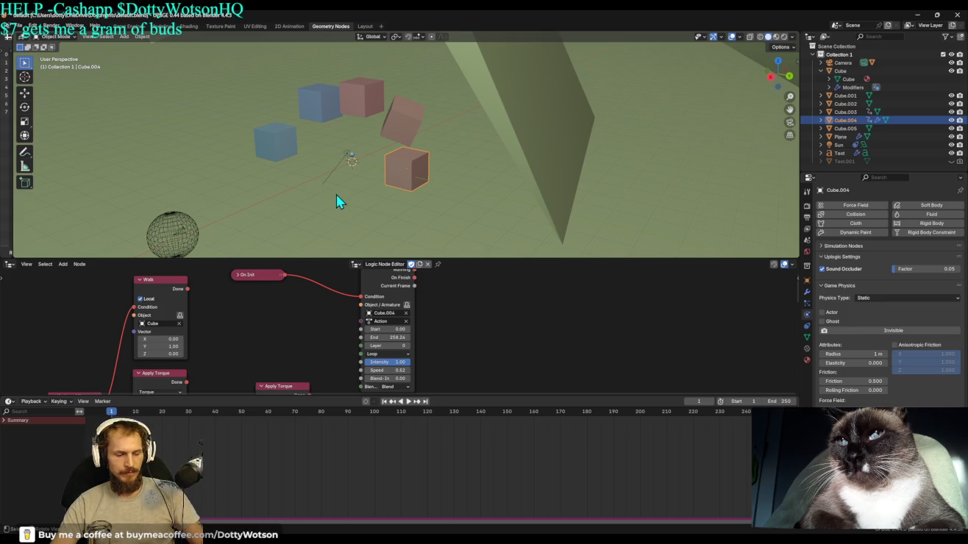
key("p")
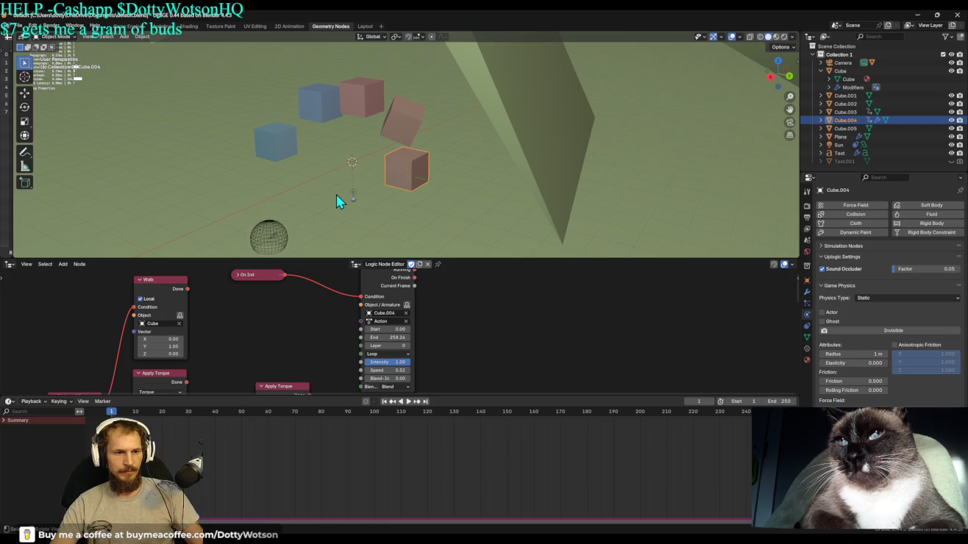
key("Escape")
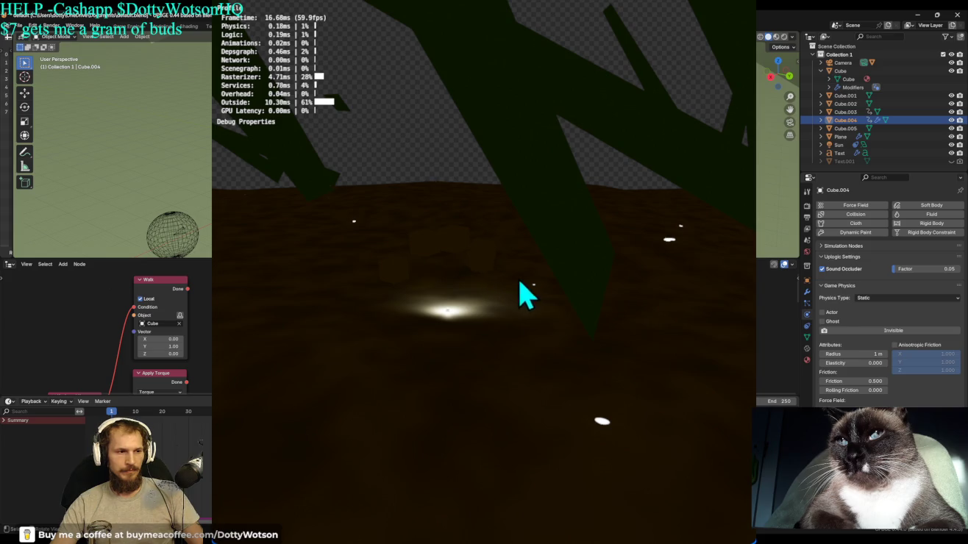
key("Escape")
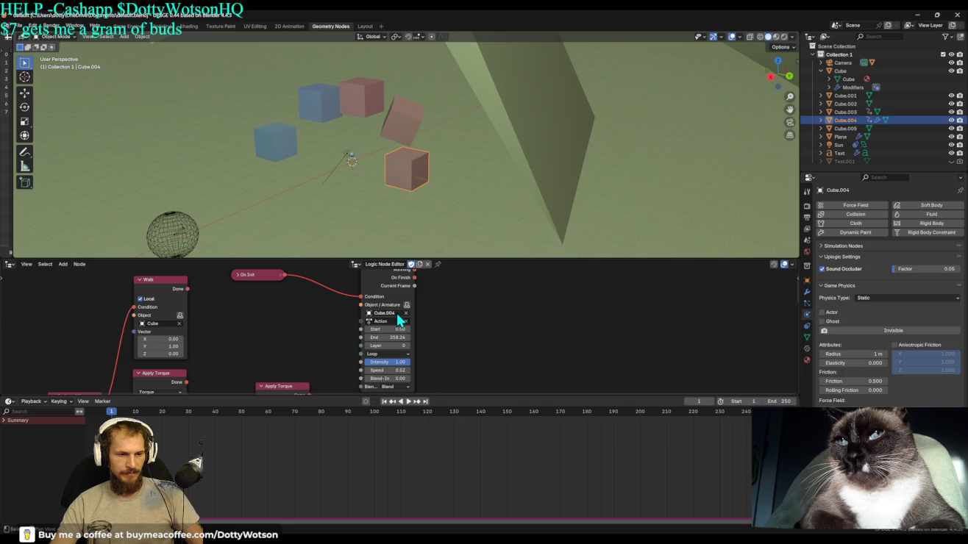
Zoom the logic node tree out and back in, then open the Editor Type list.
scroll(450, 312, "down", 3)
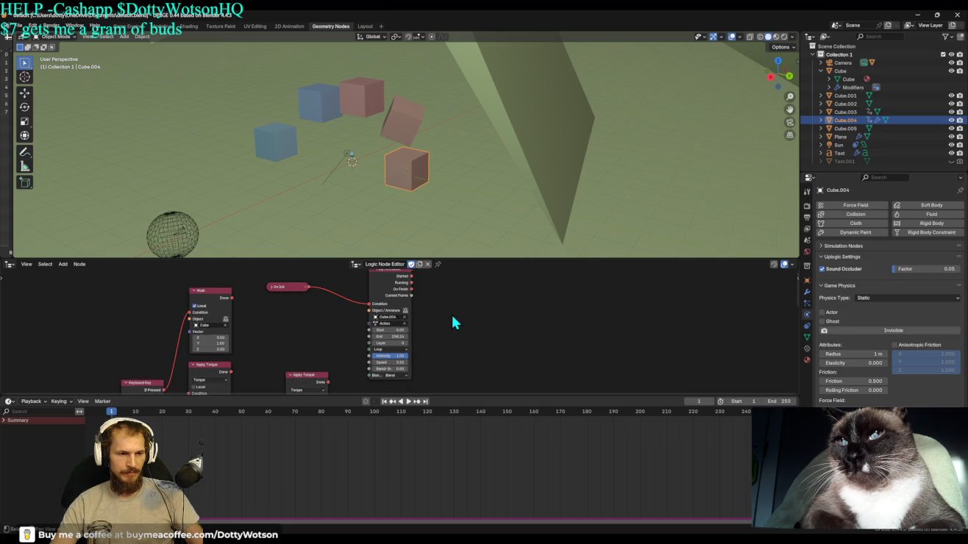
scroll(450, 316, "up", 2)
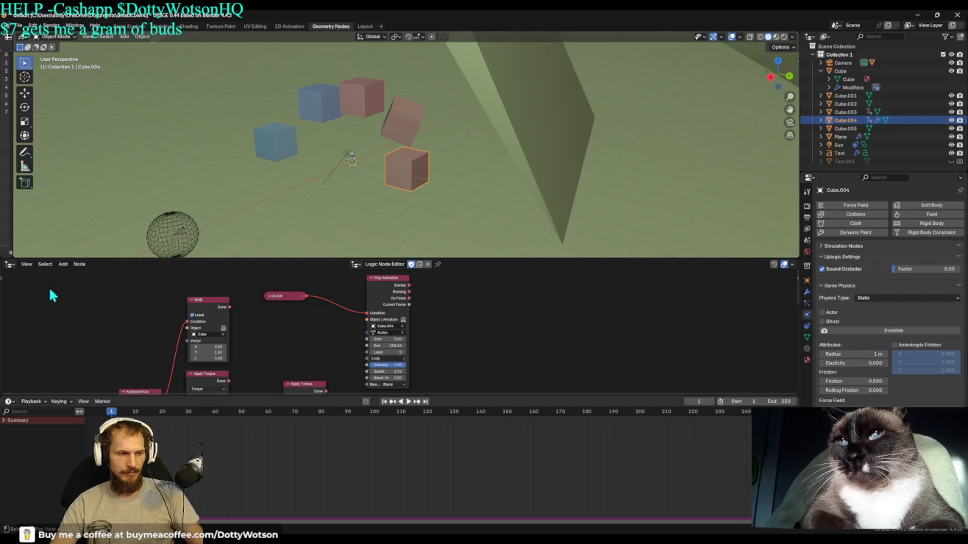
left_click(10, 264)
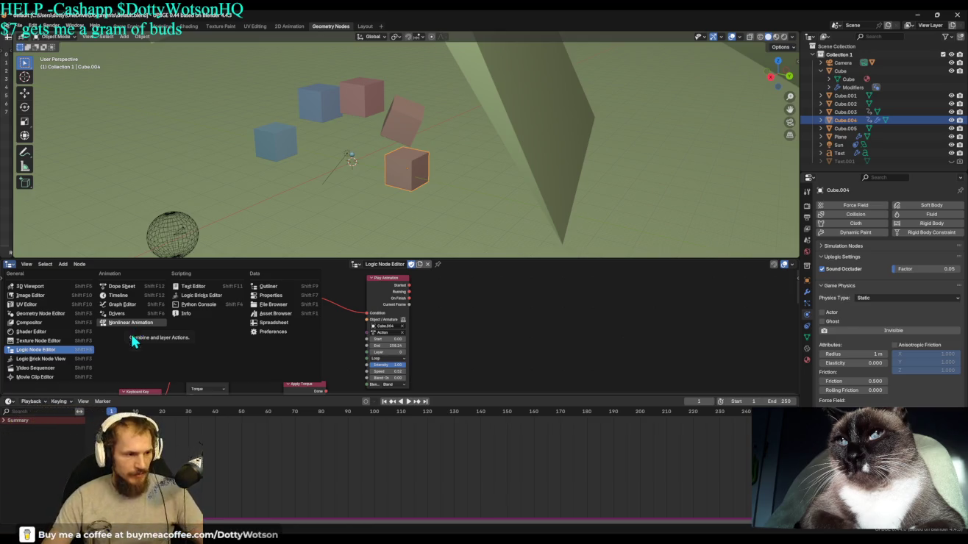
Switch the area back to Cube.004's Geometry Nodes.002 tree.
left_click(55, 296)
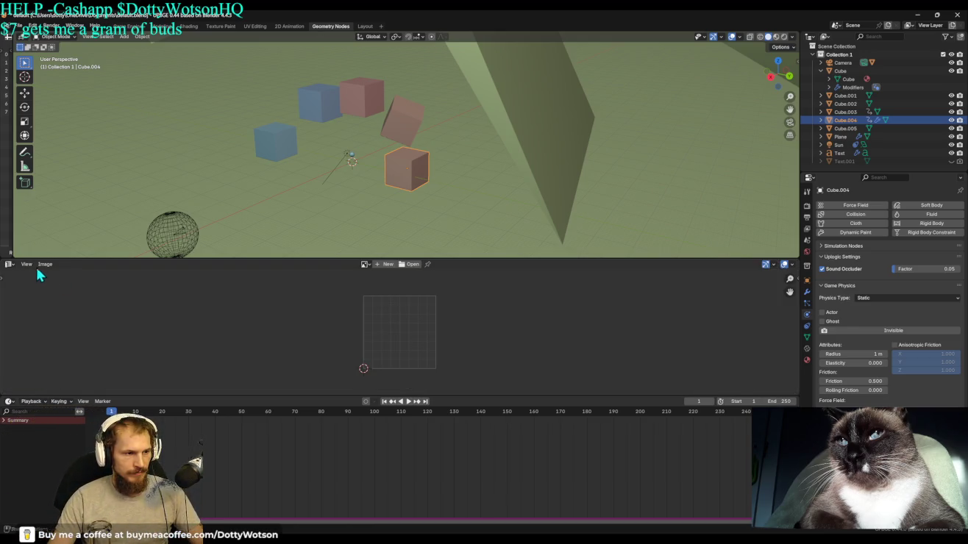
left_click(10, 264)
left_click(39, 319)
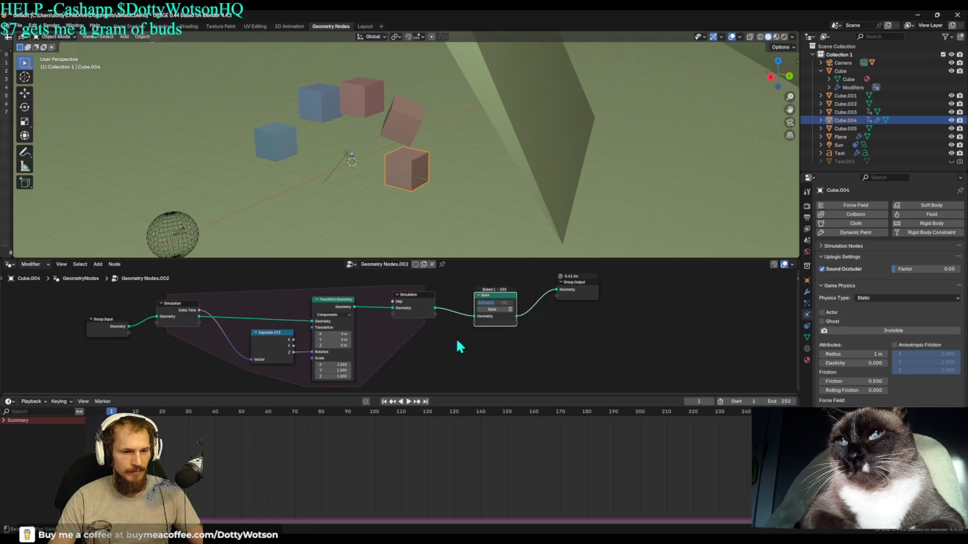
Delete the baked data and Bake node, wire Simulation output to Group Output, and replay the simulation.
left_click(511, 309)
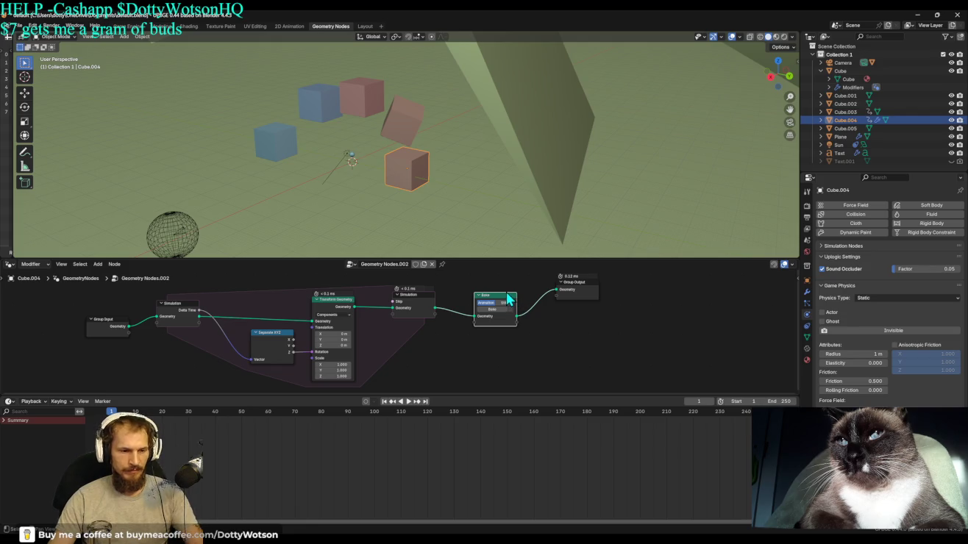
left_click_drag(435, 307, 557, 293)
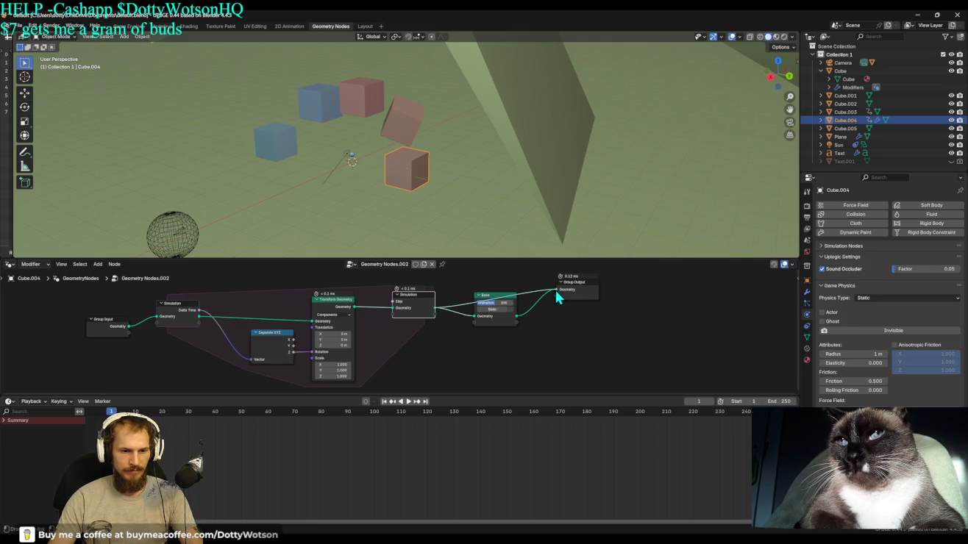
key("x")
key("space")
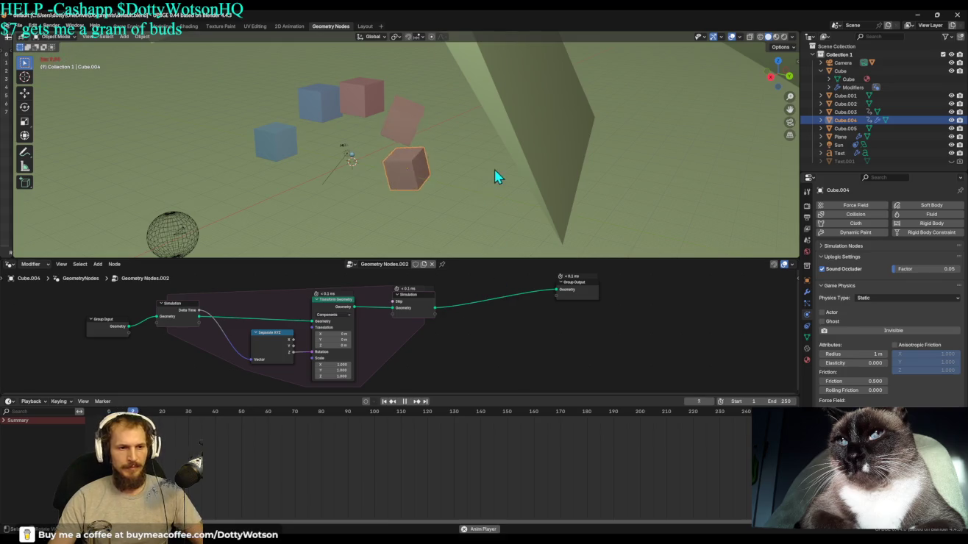
key("space")
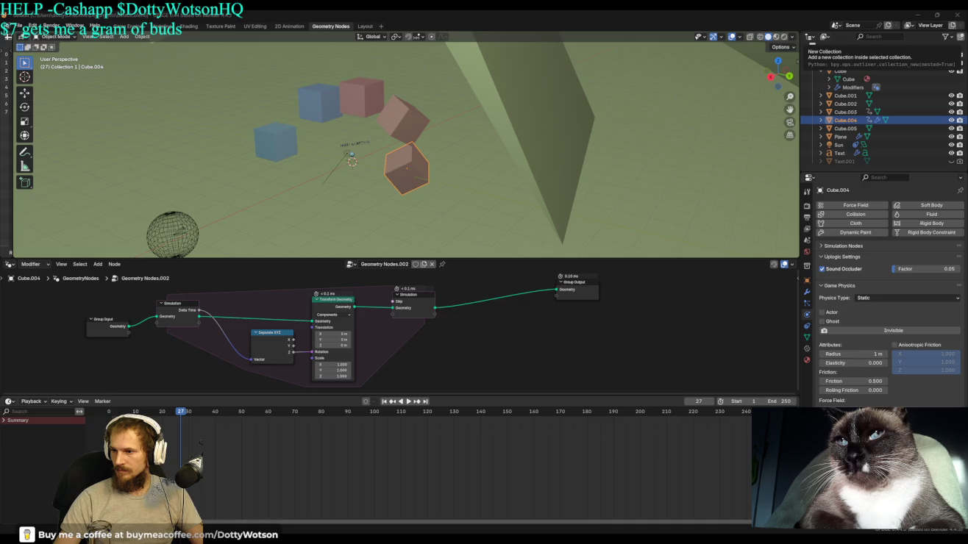
Add a Bake node after the Simulation output, set it to Animation, and bake it.
left_click_drag(435, 308, 459, 298)
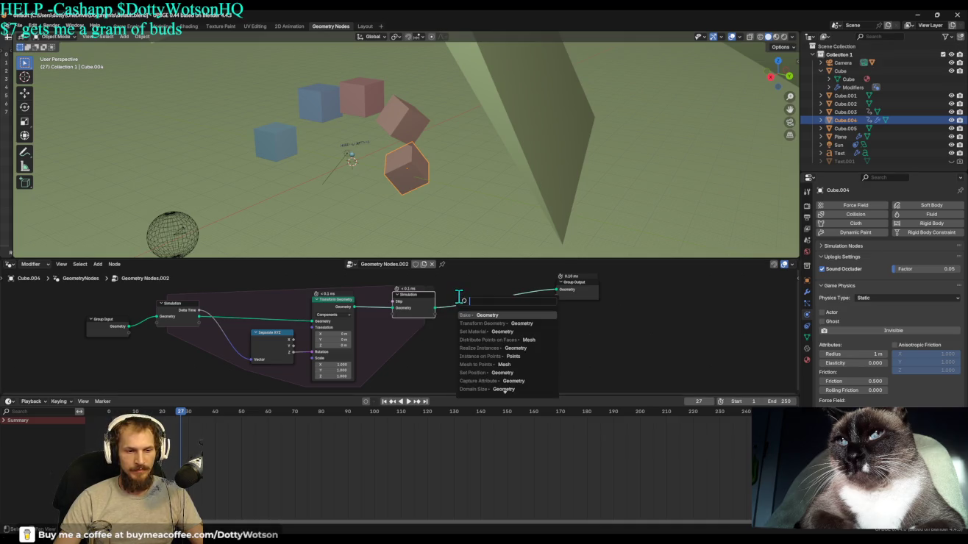
left_click(483, 314)
left_click(491, 312)
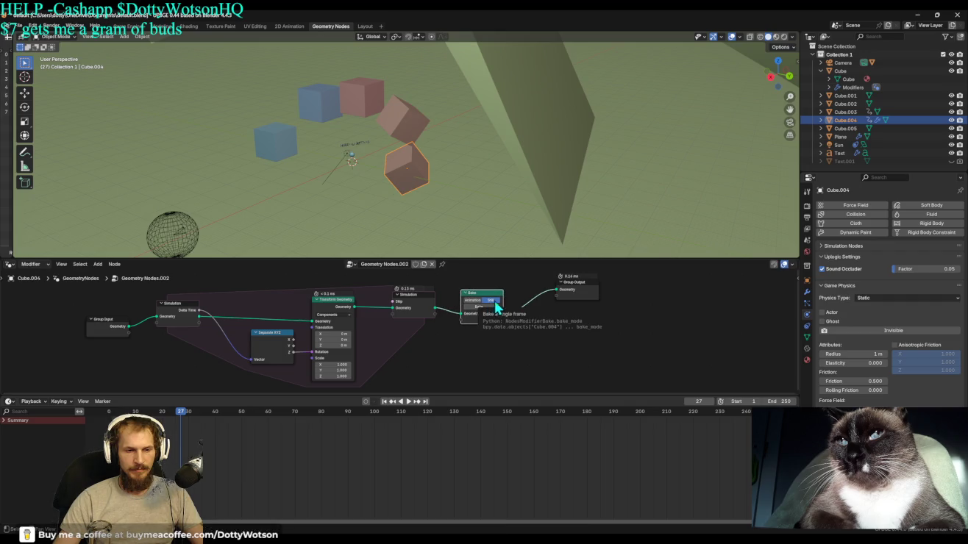
left_click(477, 300)
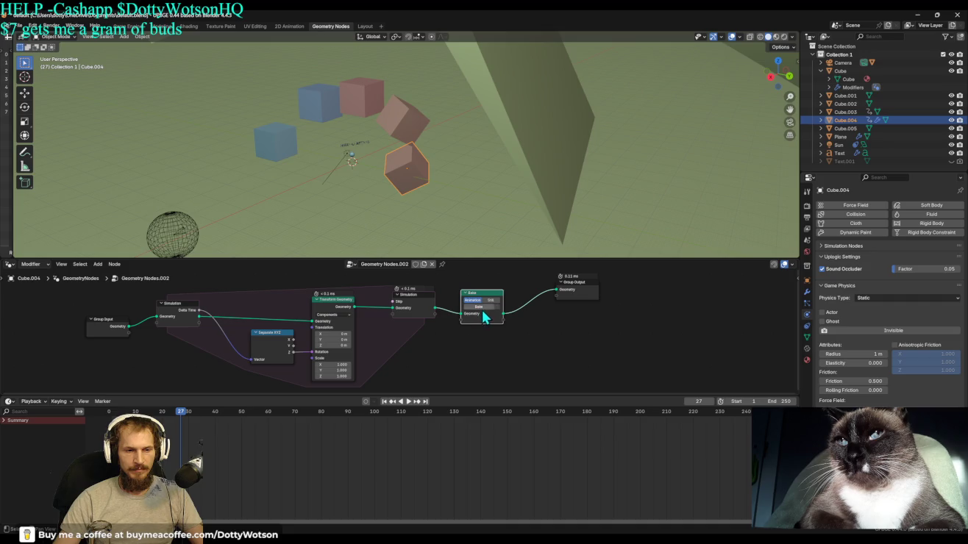
left_click(482, 308)
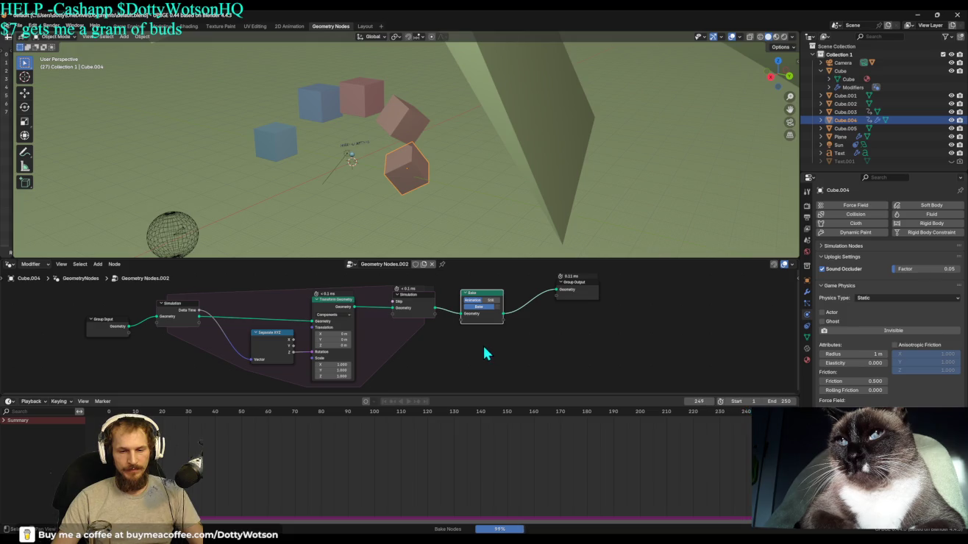
Play the baked result, mute the Transform Geometry node, and check the Bake node's baked state.
key("space")
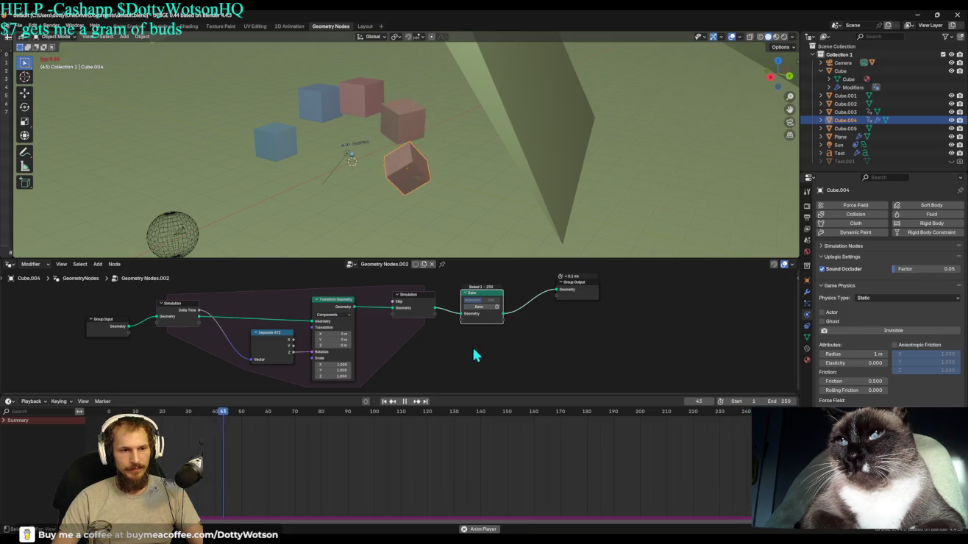
left_click(385, 401)
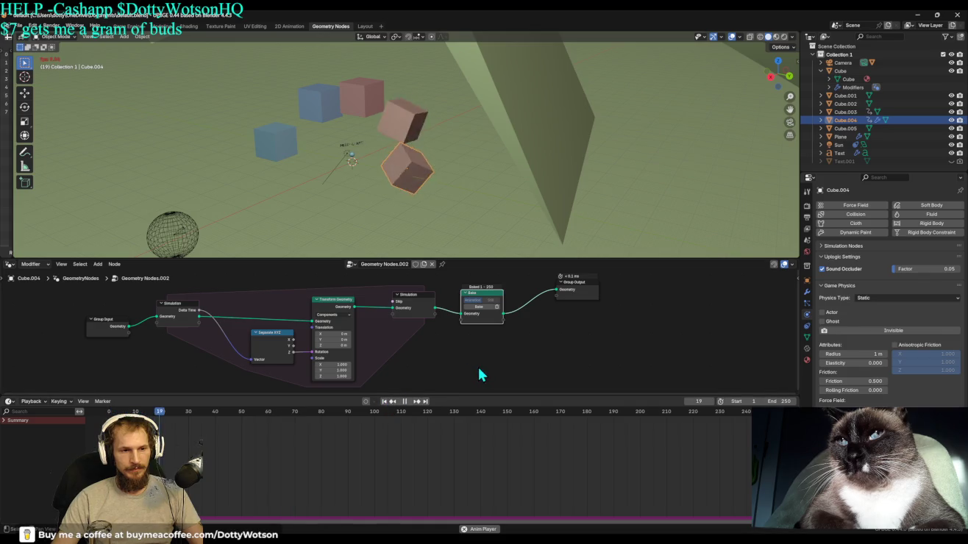
left_click(331, 308)
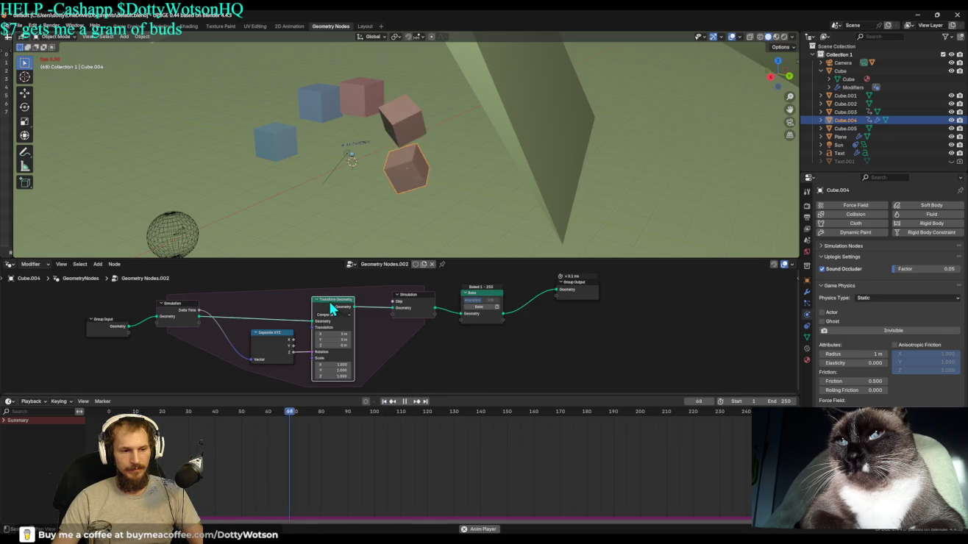
key("m")
left_click(414, 310)
left_click(277, 338)
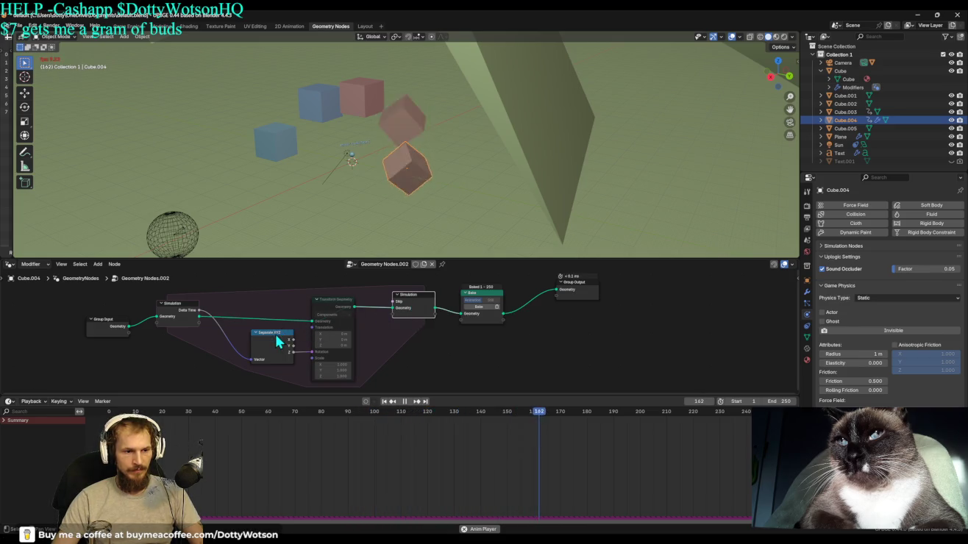
left_click(474, 297)
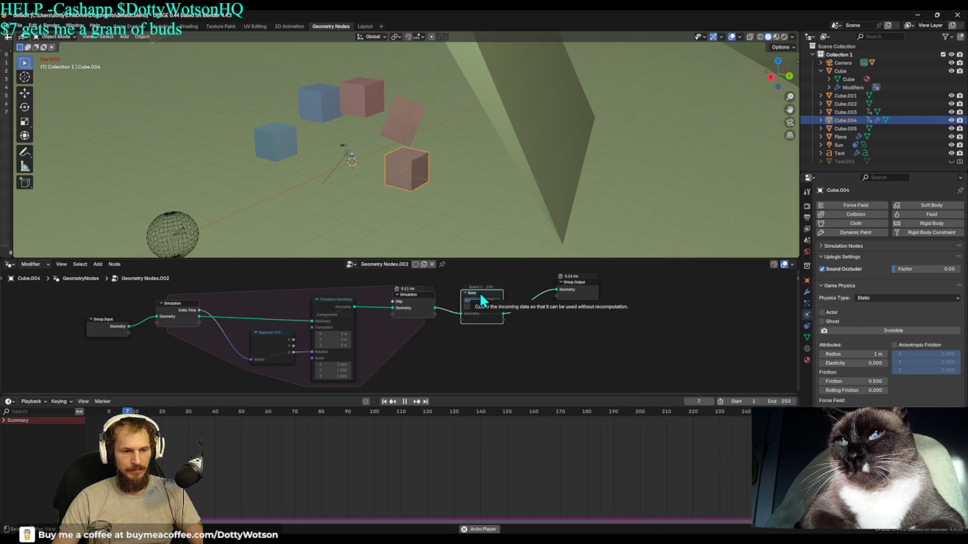
left_click(486, 301)
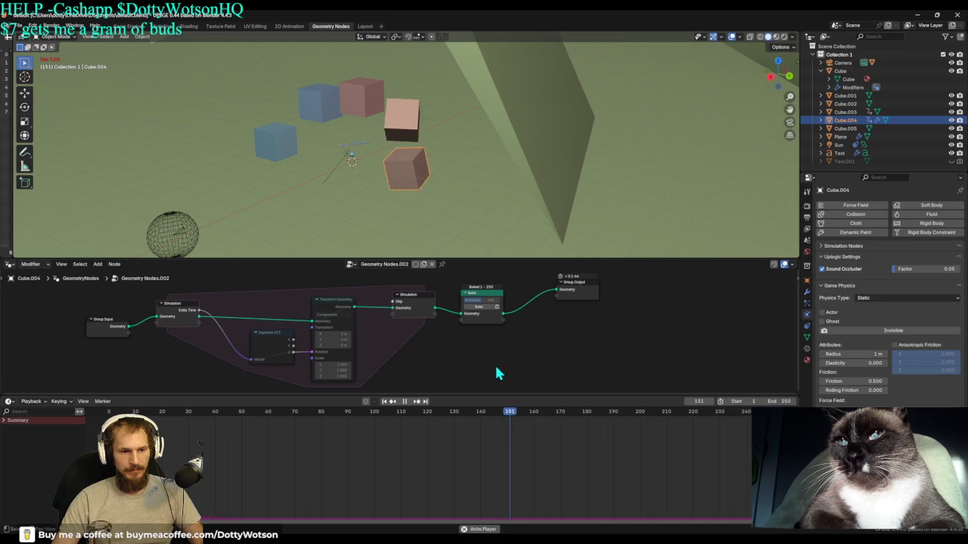
Replay the bake, stop at frame 71, test-move Cube.004, then return to frame 1.
left_click(384, 402)
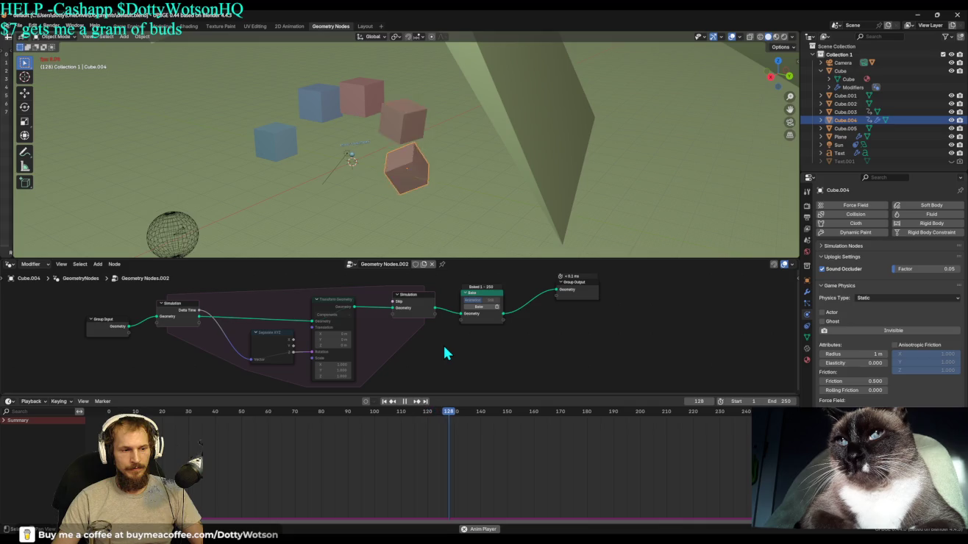
key("space")
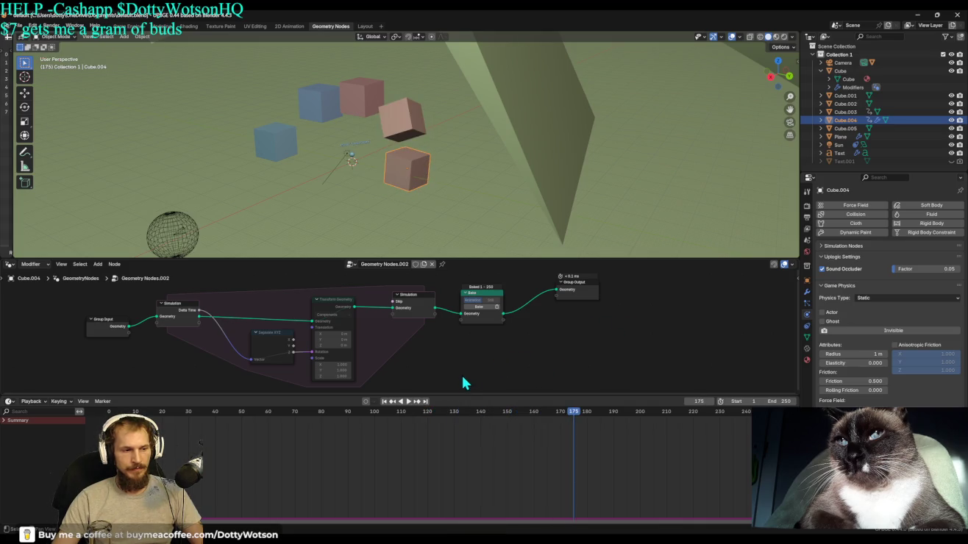
left_click(383, 400)
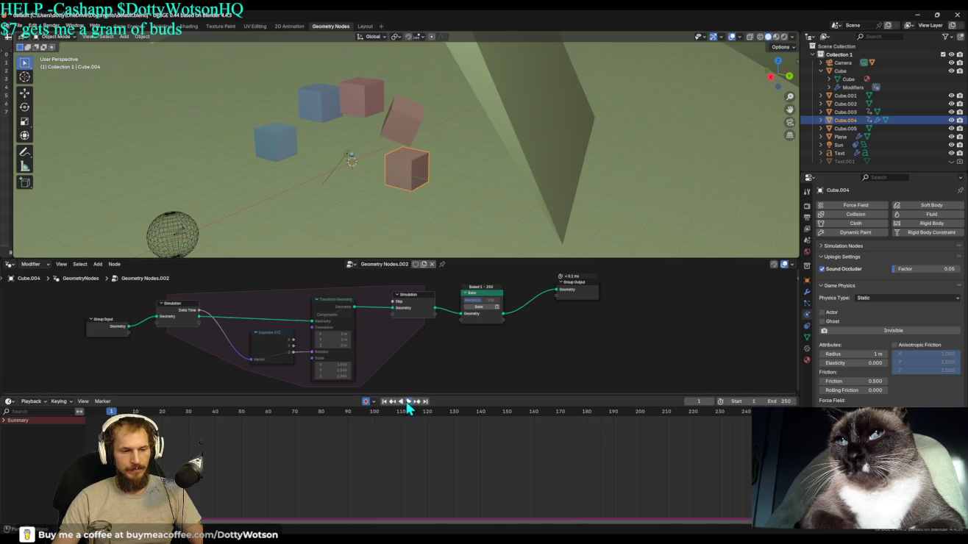
left_click(409, 401)
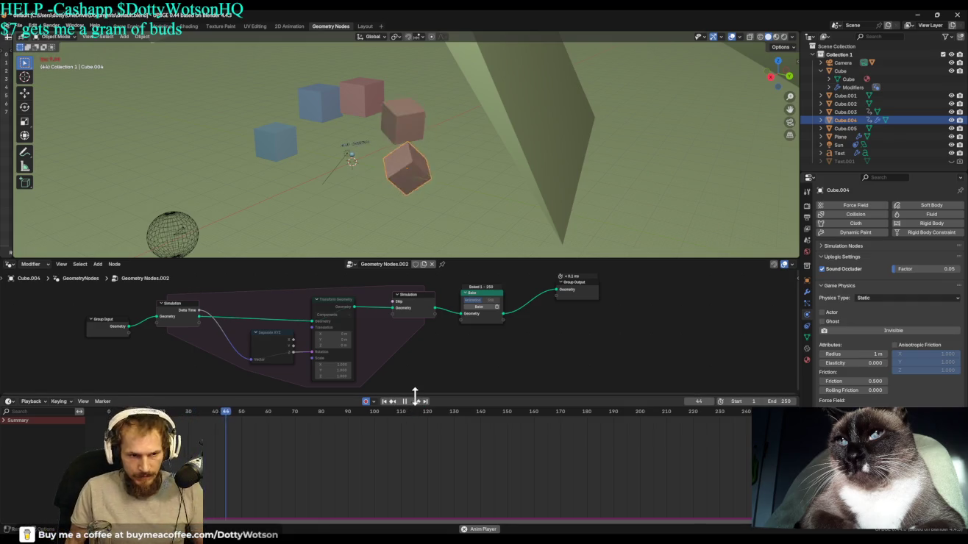
left_click(406, 400)
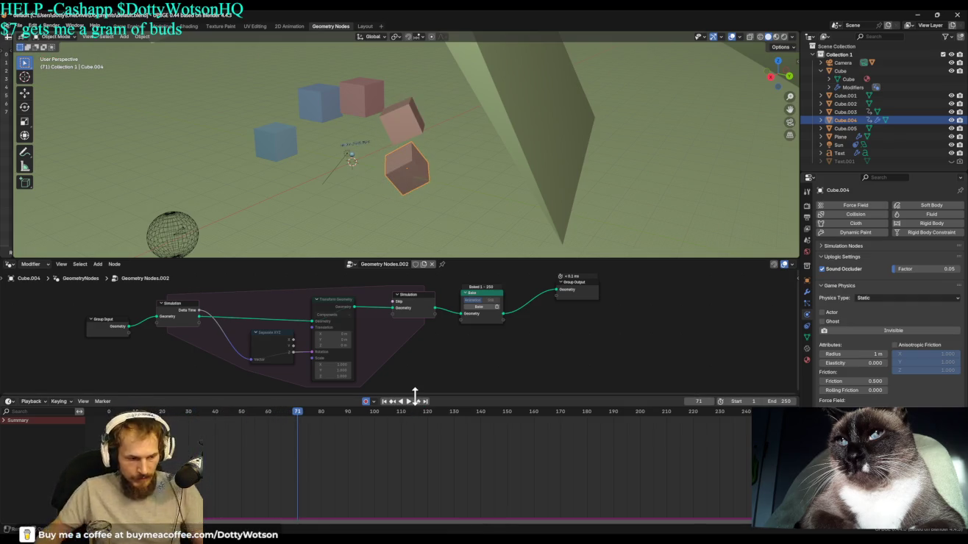
key("g")
key("Escape")
key("g")
left_click(493, 183)
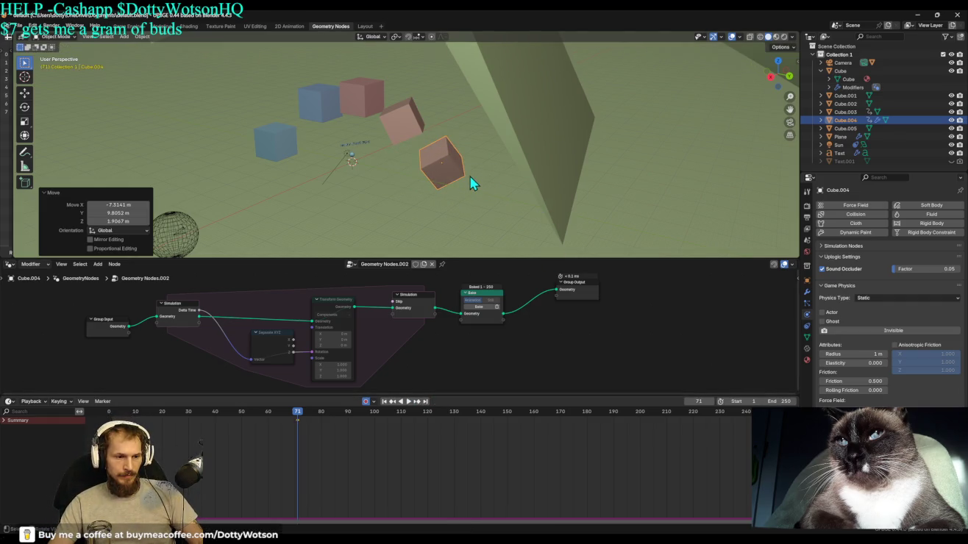
key("shift+Left")
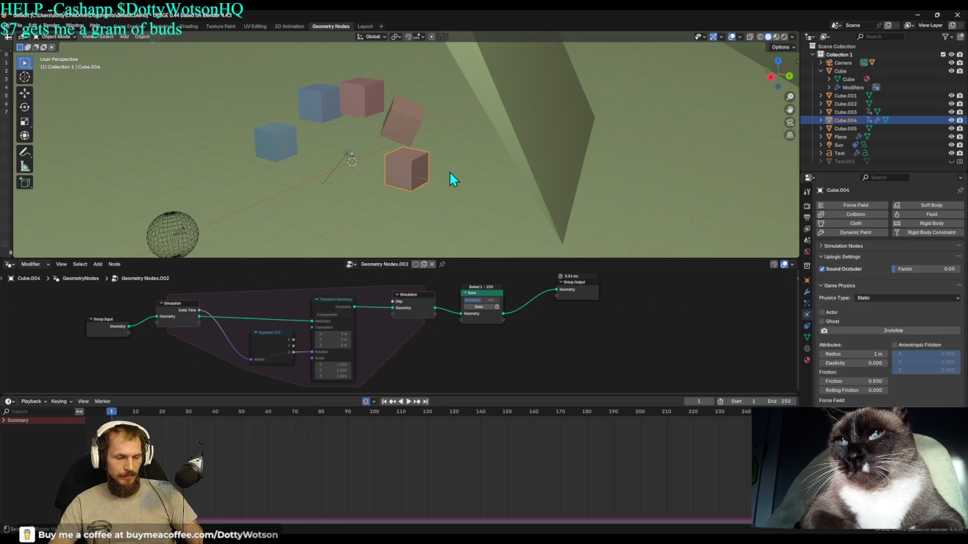
Key Cube.004's Location, Rotation & Scale at frame 1 and frame 250, then return to frame 1.
key("k")
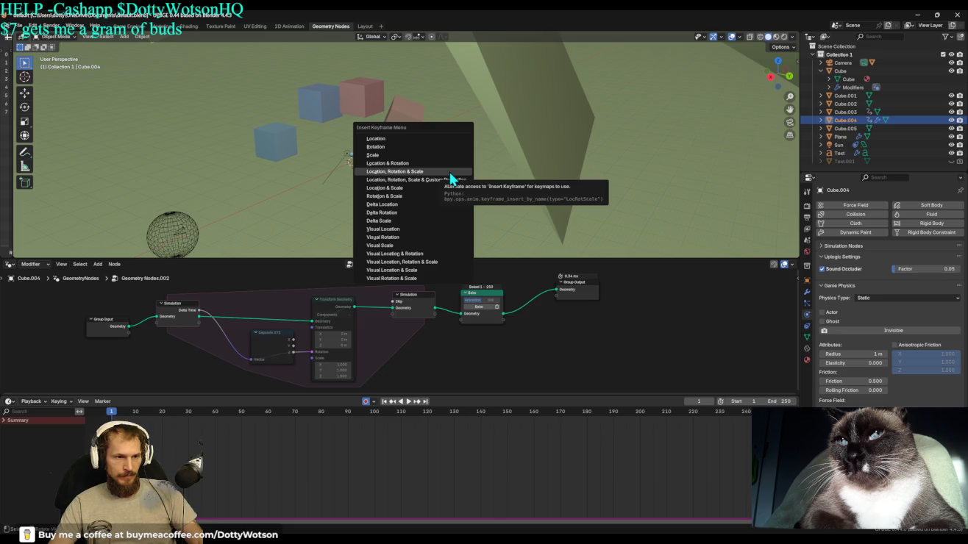
left_click(449, 174)
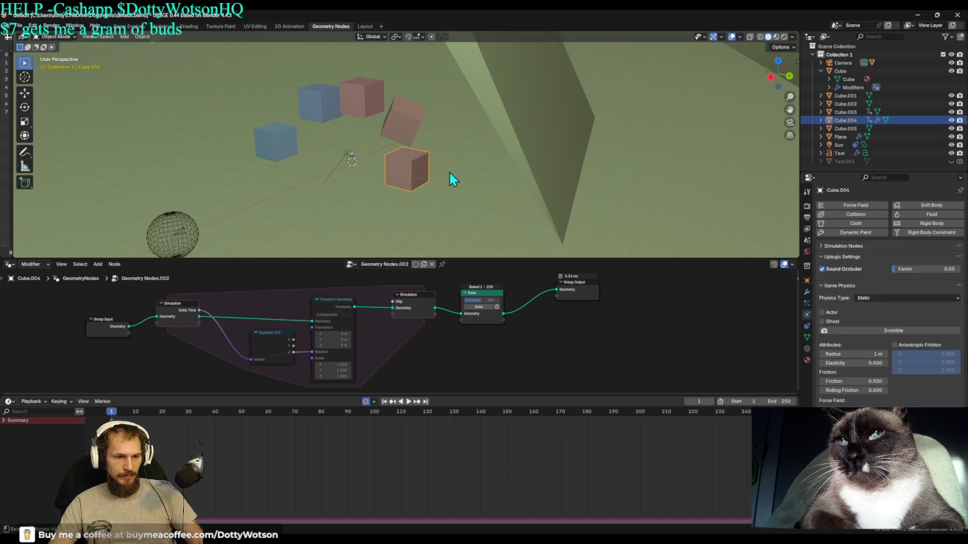
left_click(364, 401)
key("space")
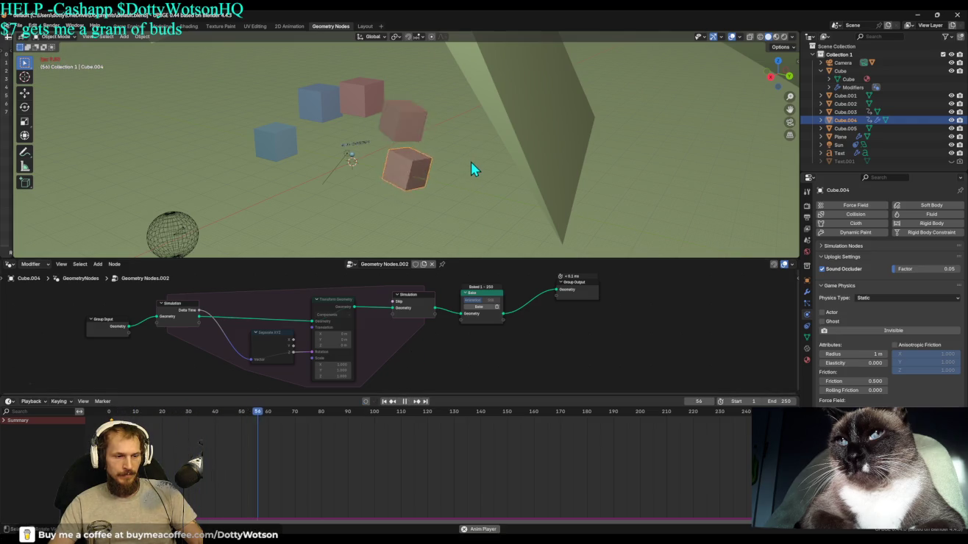
key("space")
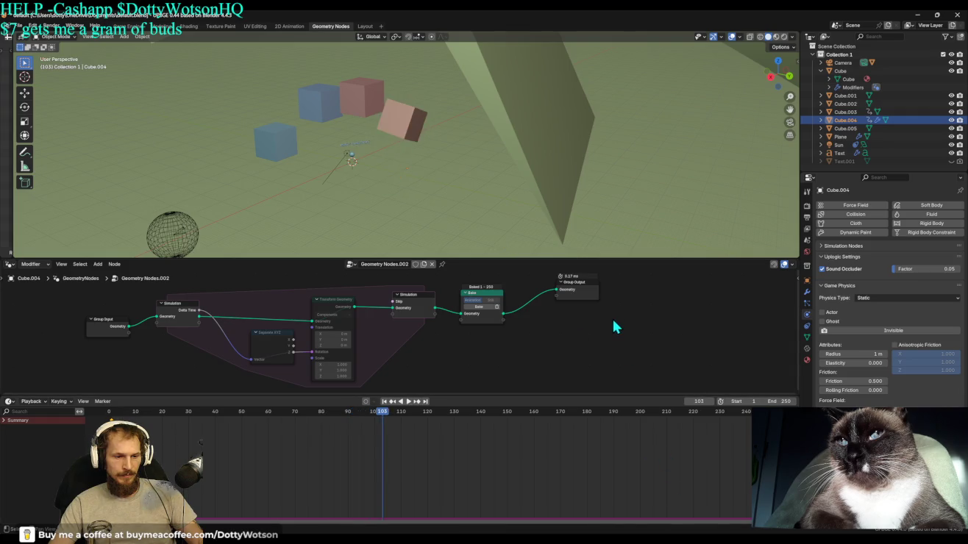
key("shift+Right")
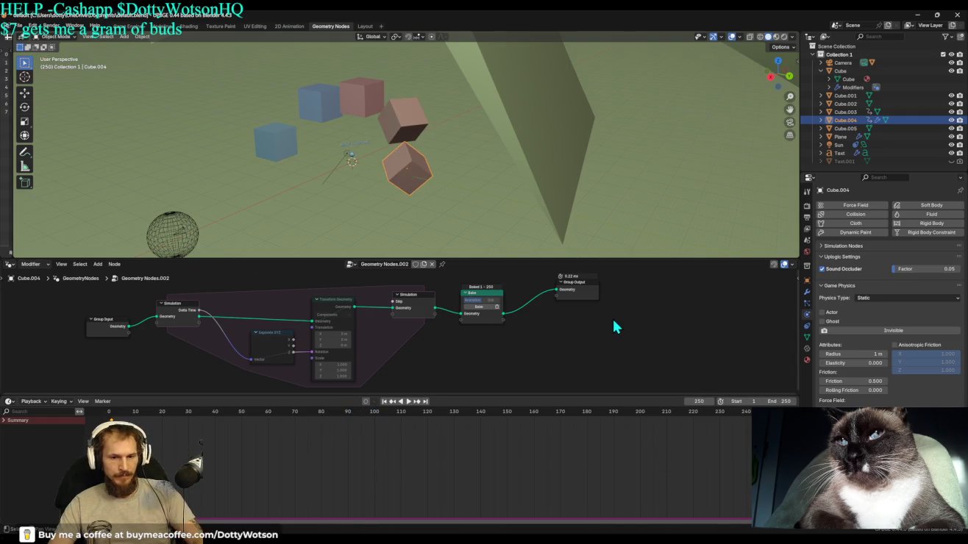
right_click(482, 228)
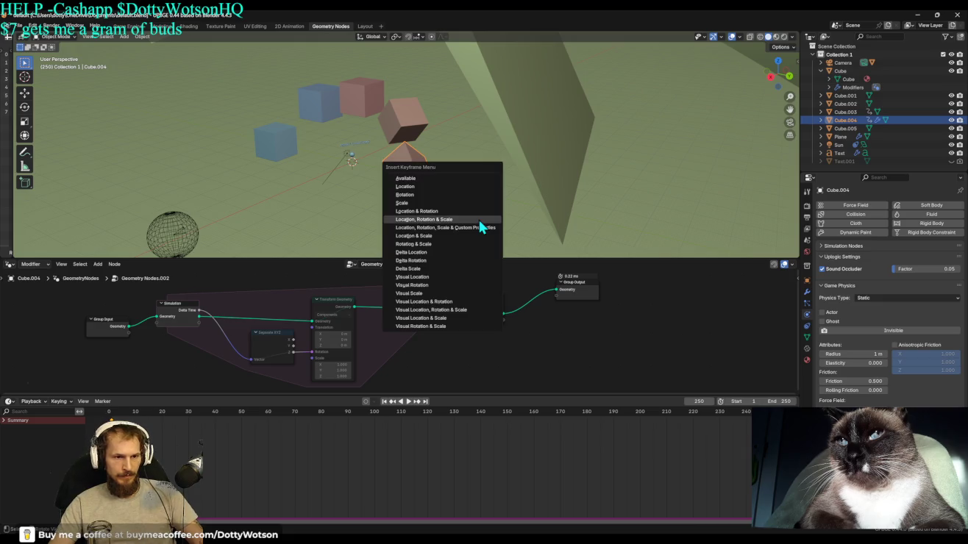
left_click(481, 224)
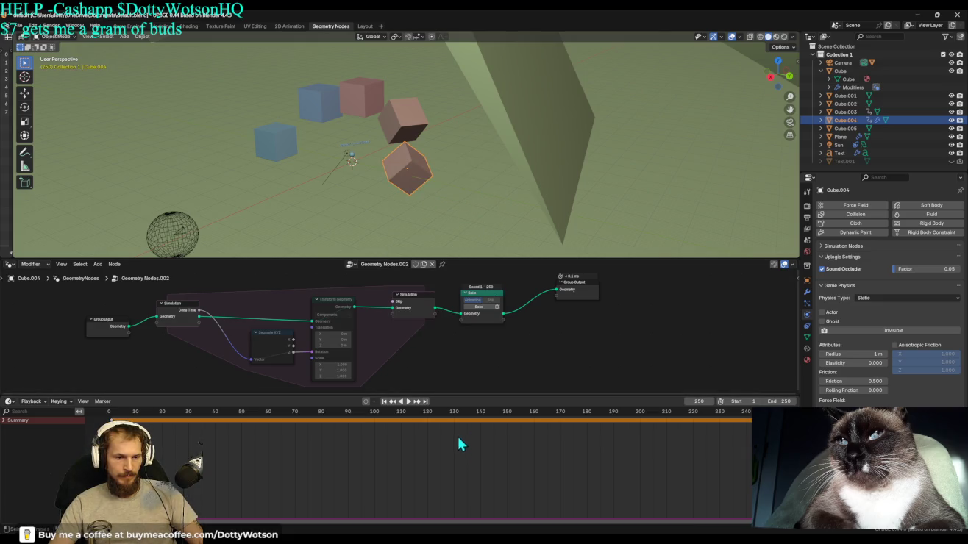
left_click(384, 401)
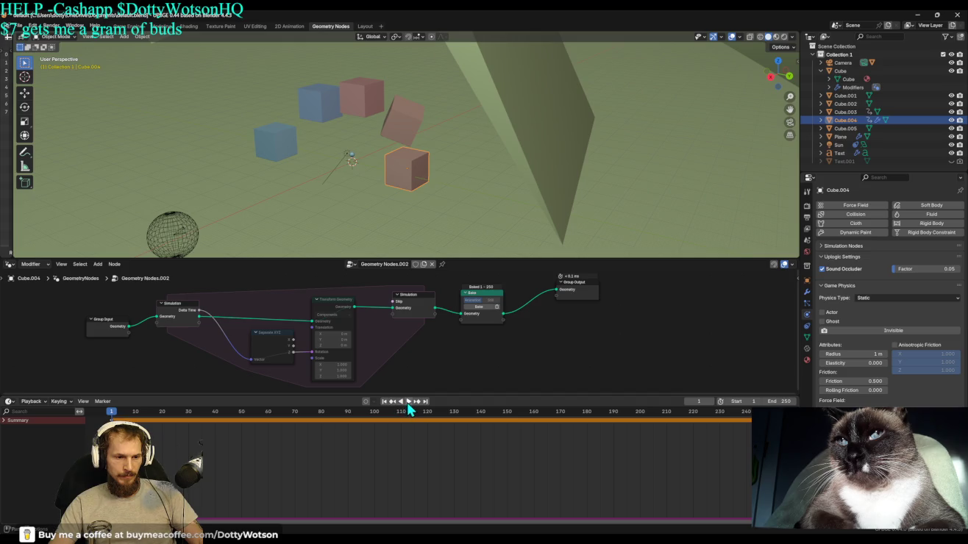
Play the keyed tumble twice, stopping back at frame 1 each time, then select the Bake node.
left_click(408, 403)
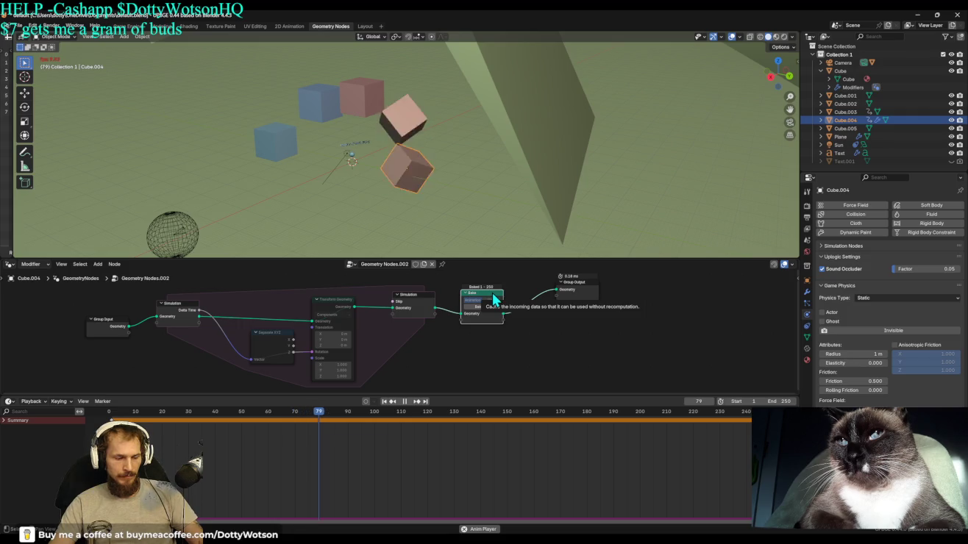
key("Escape")
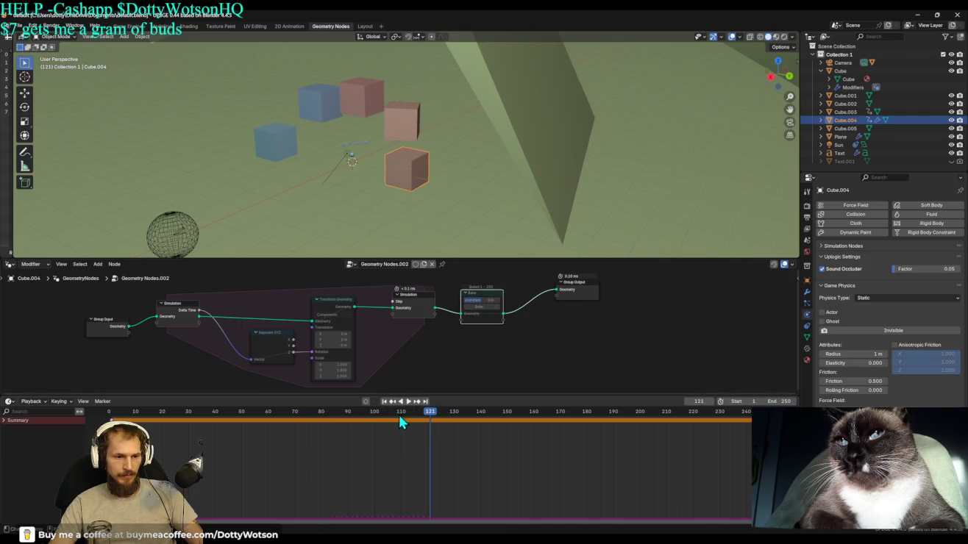
left_click(409, 403)
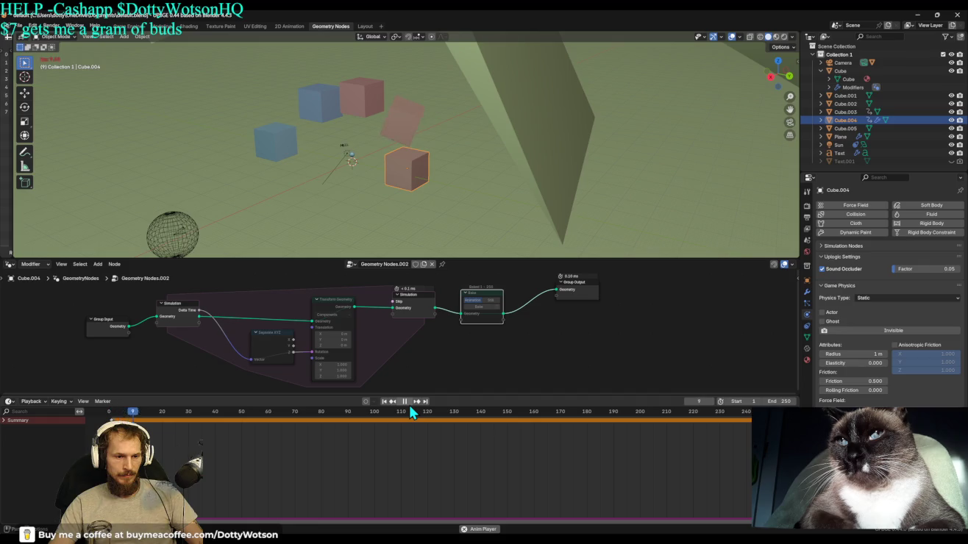
key("Escape")
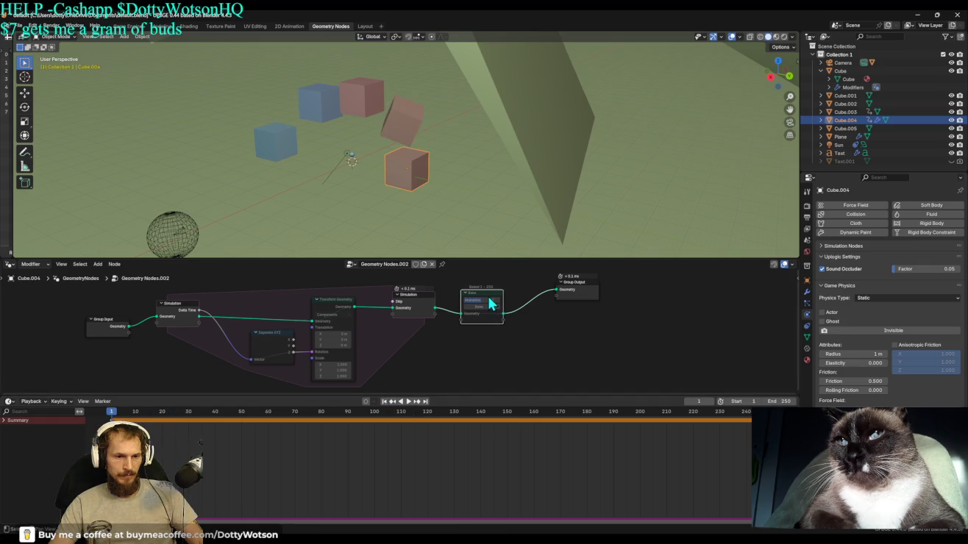
left_click(489, 302)
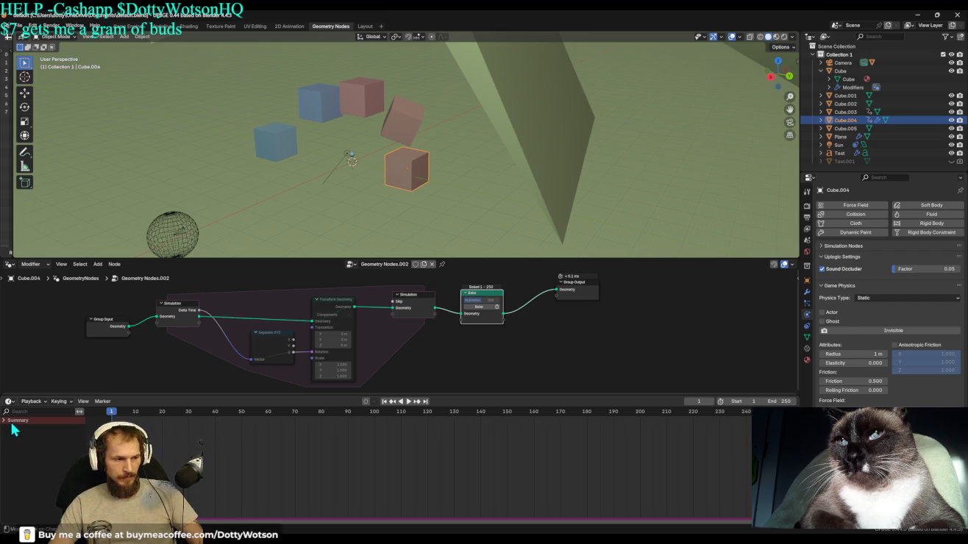
Check the Keying and Playback settings, then try the Action Editor, Dope Sheet and Cache File views.
left_click(62, 401)
left_click(32, 402)
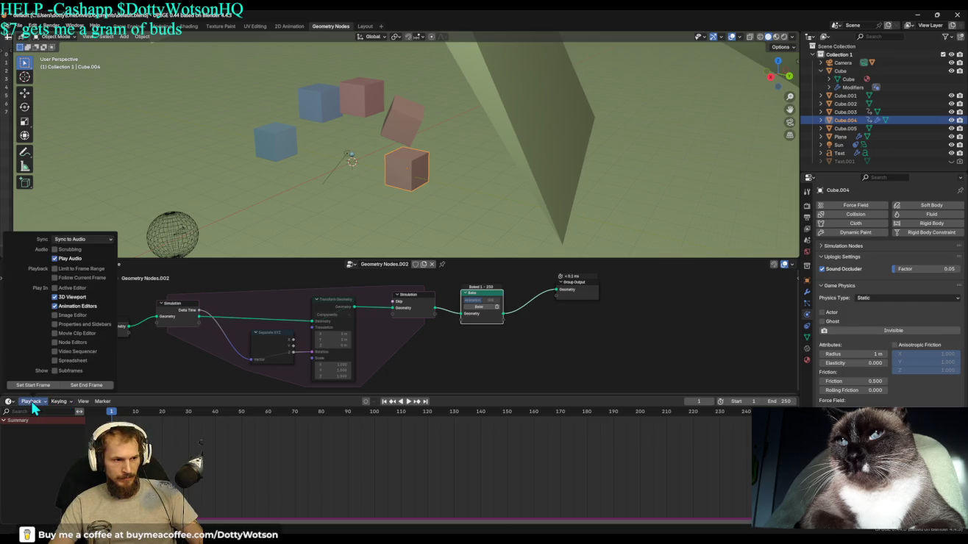
left_click(9, 401)
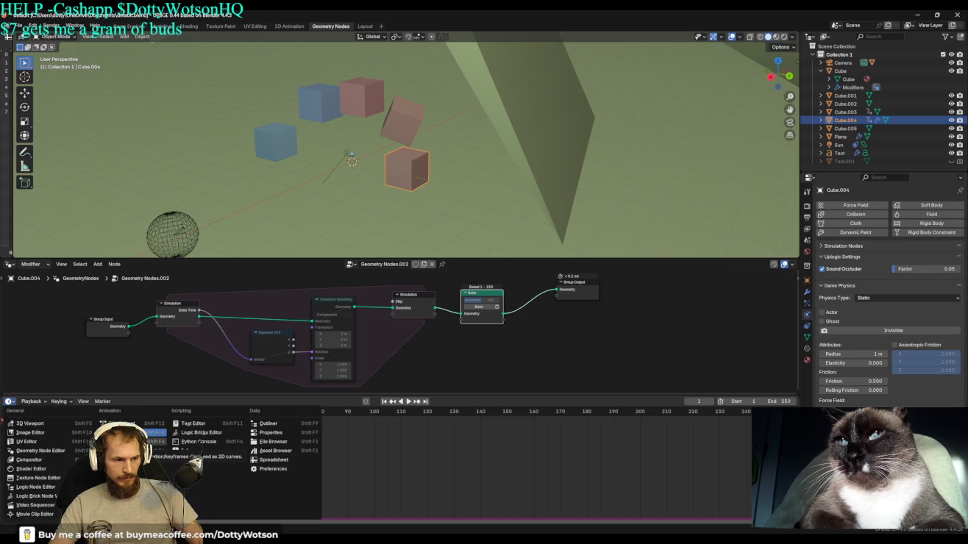
left_click(147, 432)
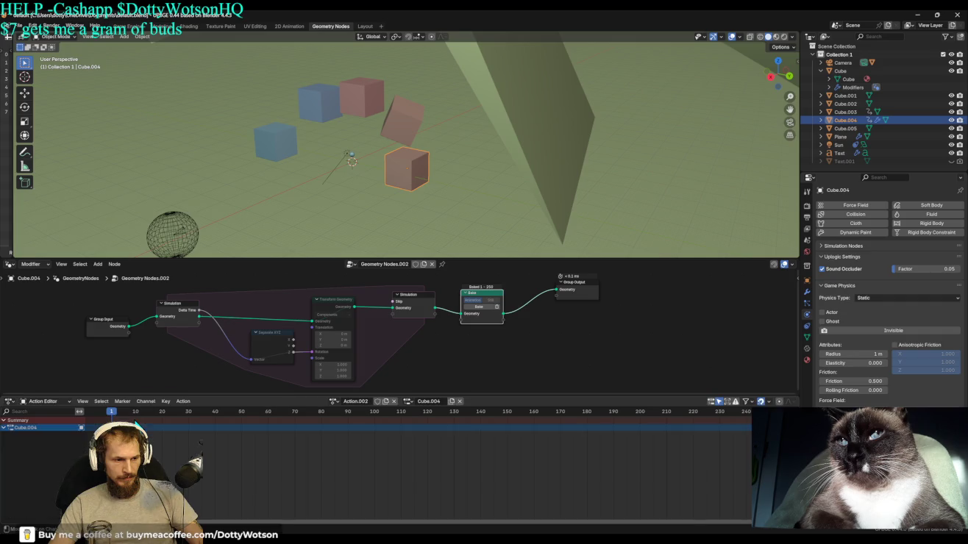
left_click(39, 403)
left_click(10, 428)
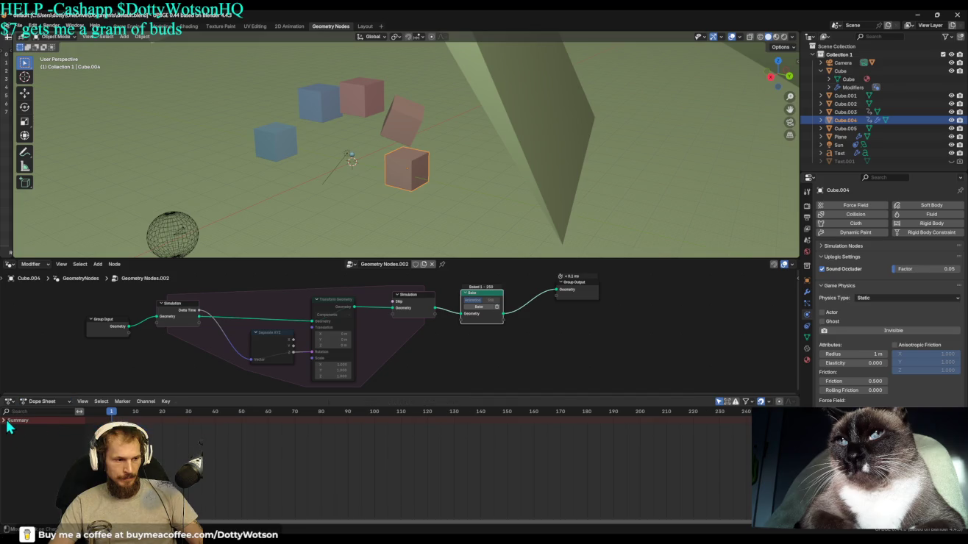
left_click(47, 401)
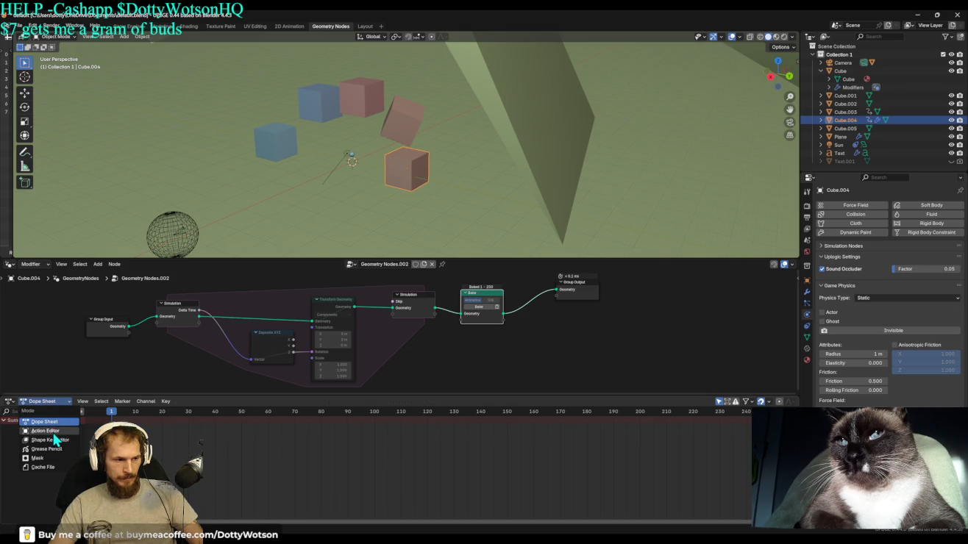
left_click(42, 467)
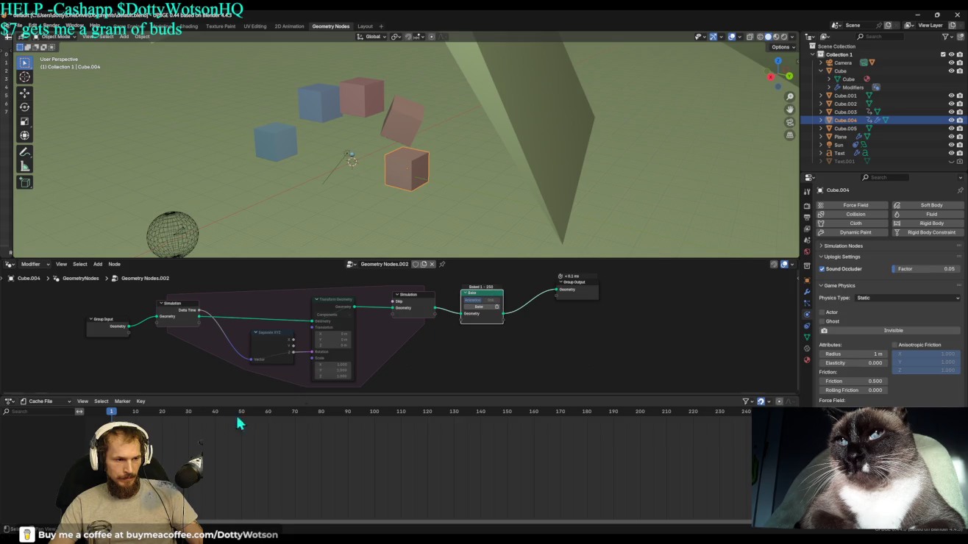
Return the area to the Timeline, recheck playback settings, then change it to the Graph Editor.
left_click(9, 401)
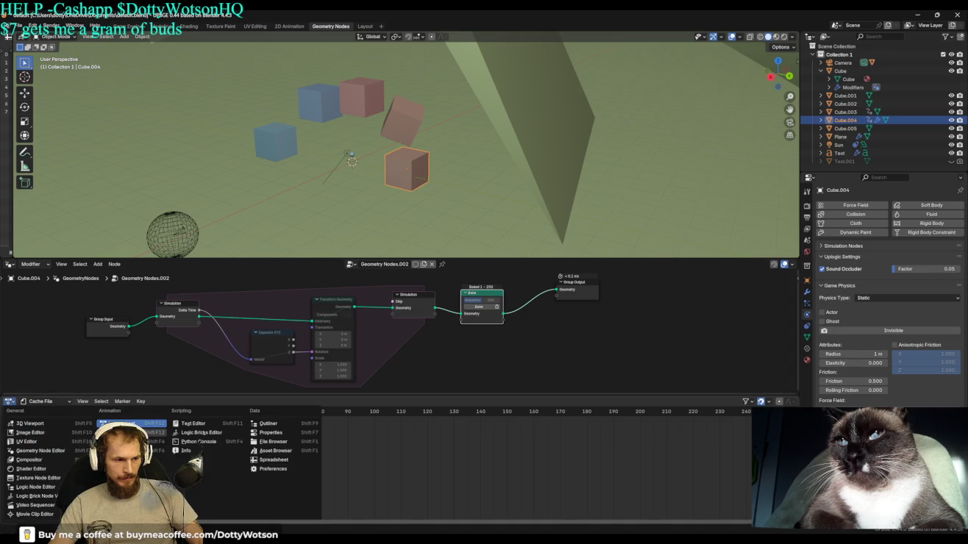
left_click(40, 439)
left_click(31, 401)
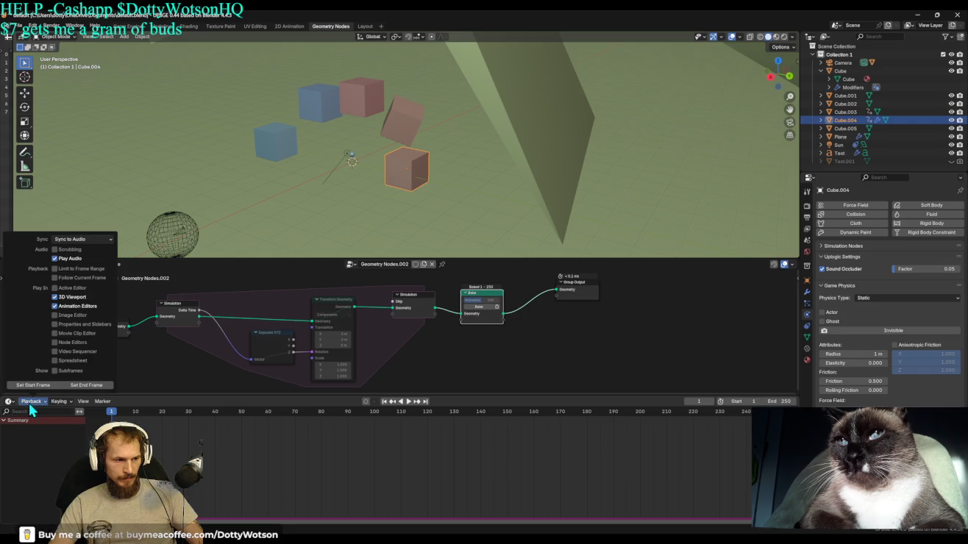
left_click(10, 400)
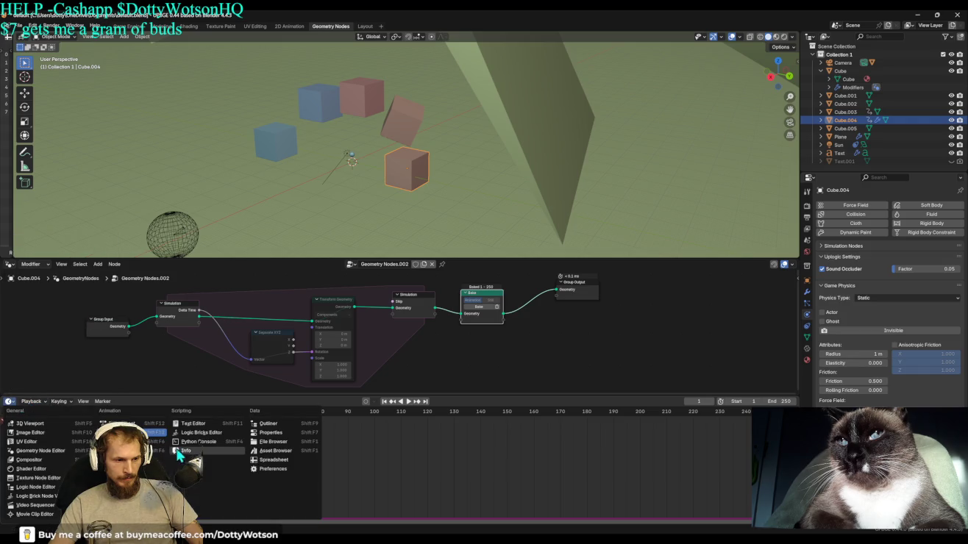
left_click(118, 441)
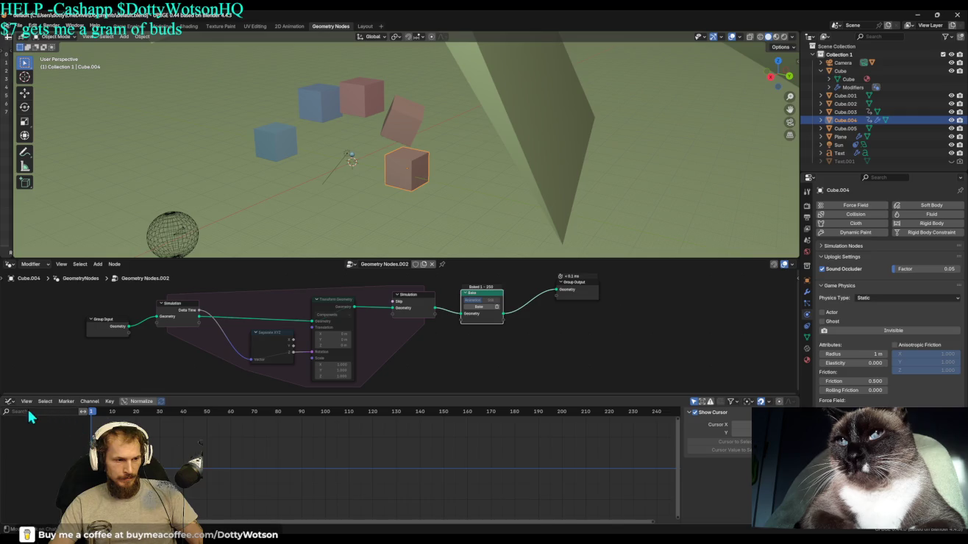
Open the Nonlinear Animation editor and inspect the Action.002 strip's properties and slot.
left_click(10, 400)
left_click(118, 450)
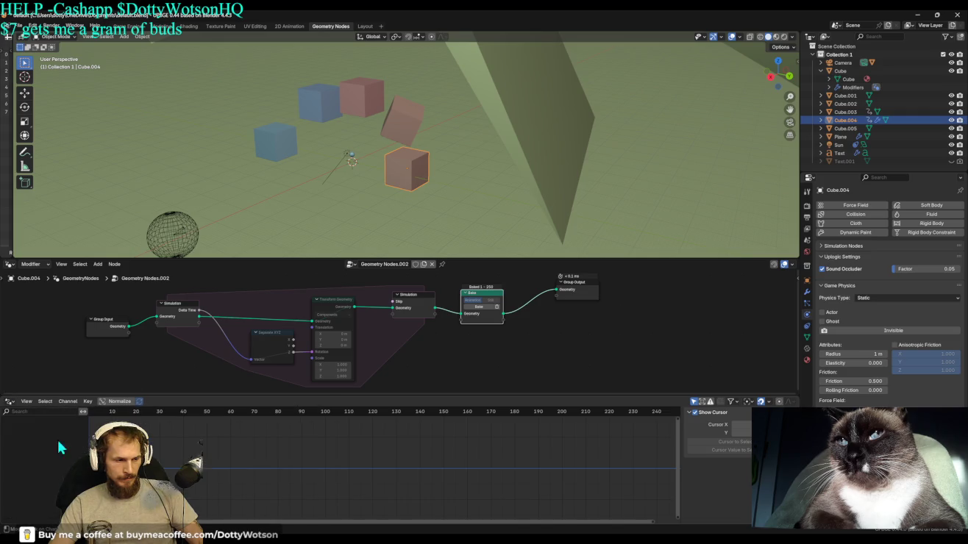
left_click(10, 401)
left_click(118, 459)
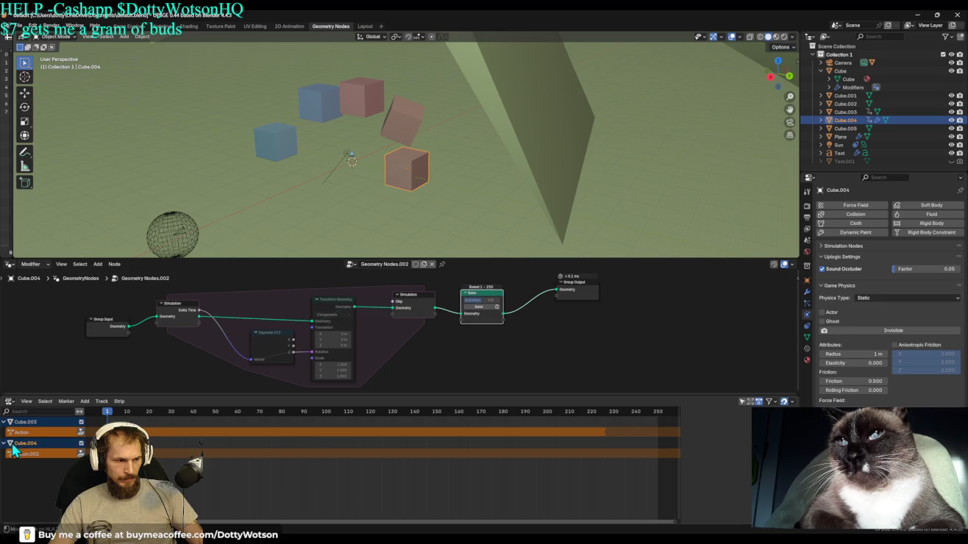
key("n")
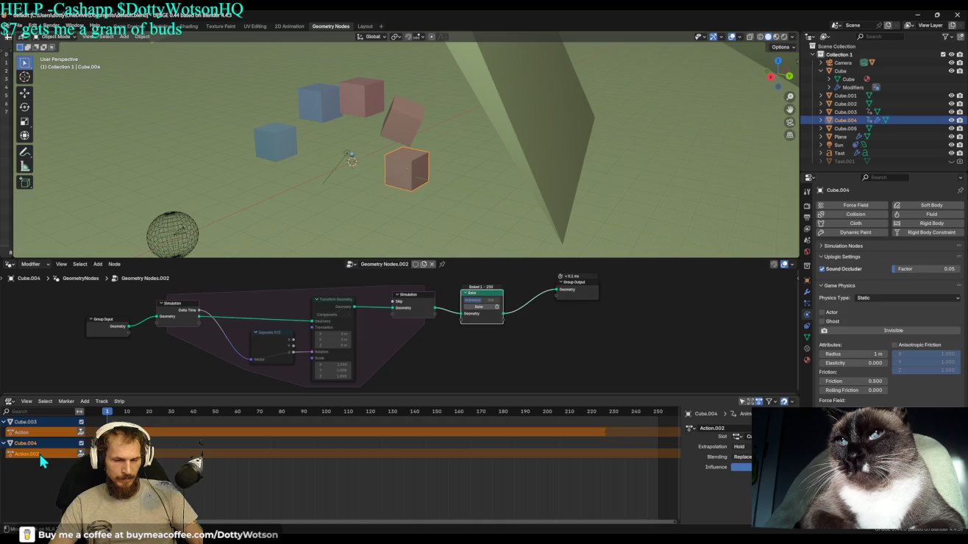
left_click(737, 437)
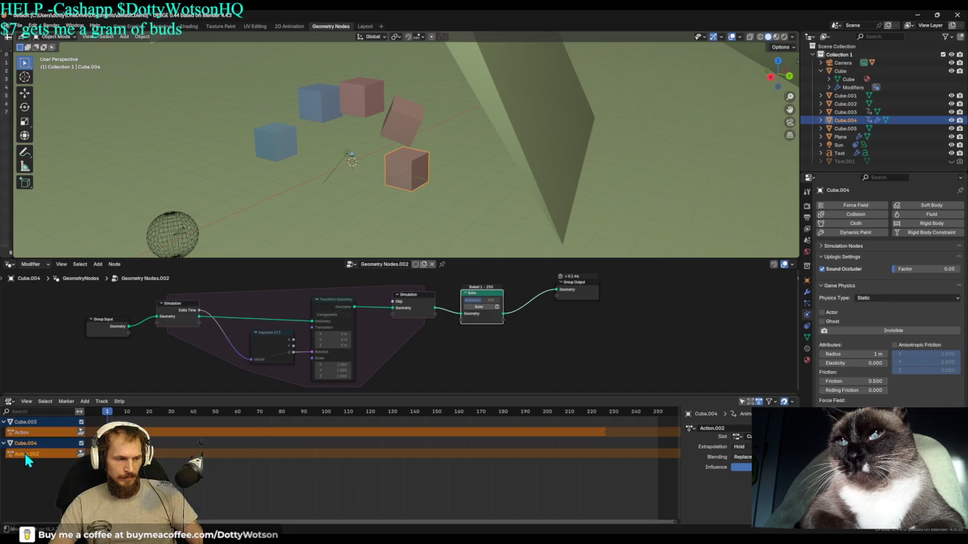
Change the area back to the Dope Sheet and open its mode list.
left_click(9, 402)
left_click(10, 401)
left_click(9, 401)
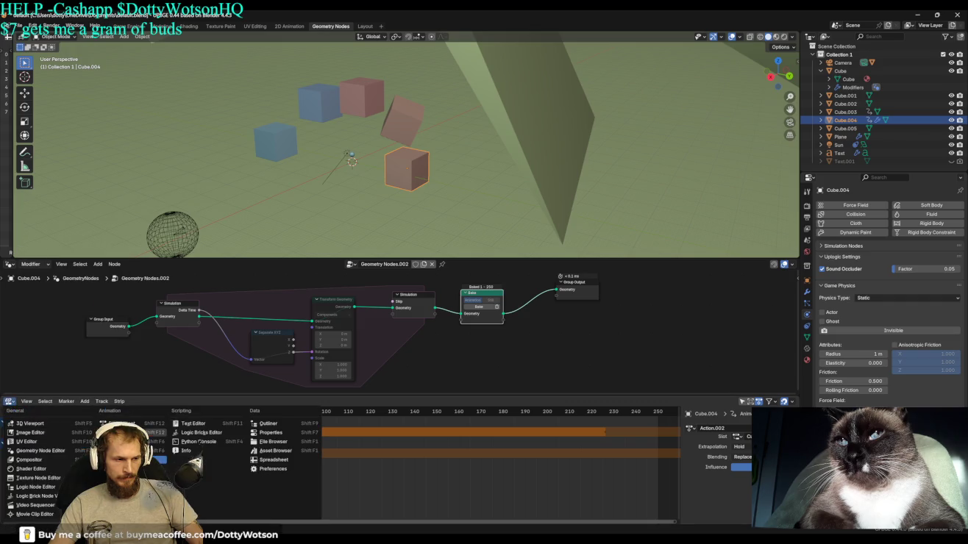
left_click(128, 424)
left_click(36, 402)
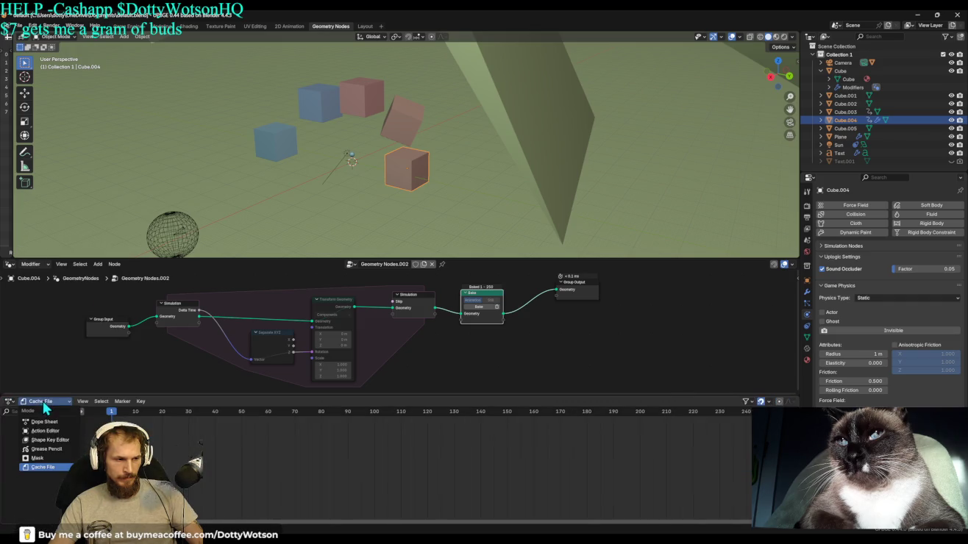
Switch the Dope Sheet to Action Editor, unassign Cube.004's slot, and unlink Action.002.
left_click(76, 418)
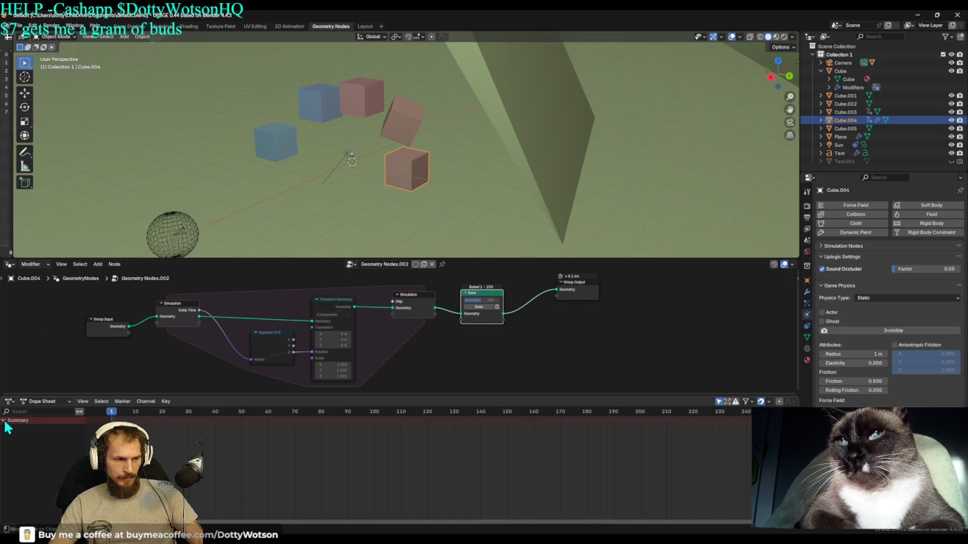
left_click(44, 401)
left_click(45, 431)
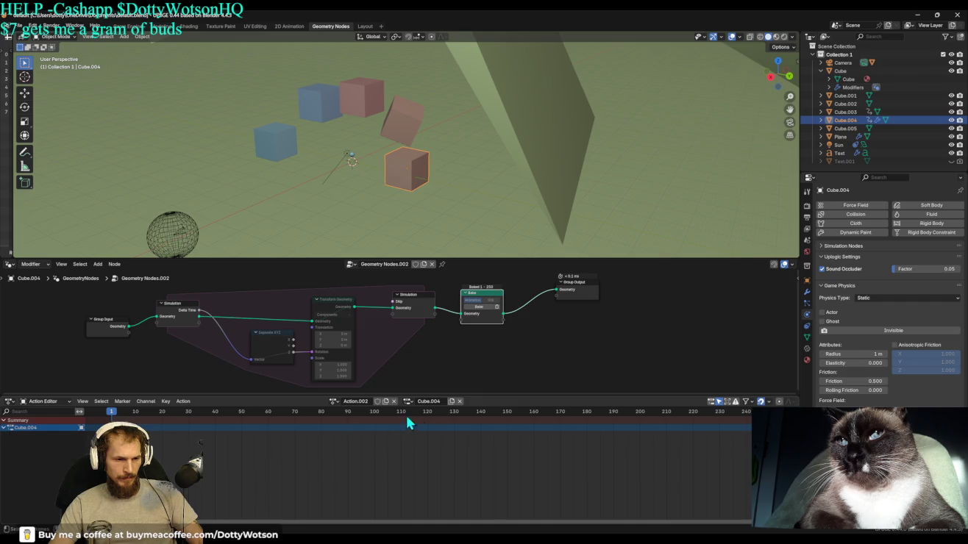
left_click(459, 401)
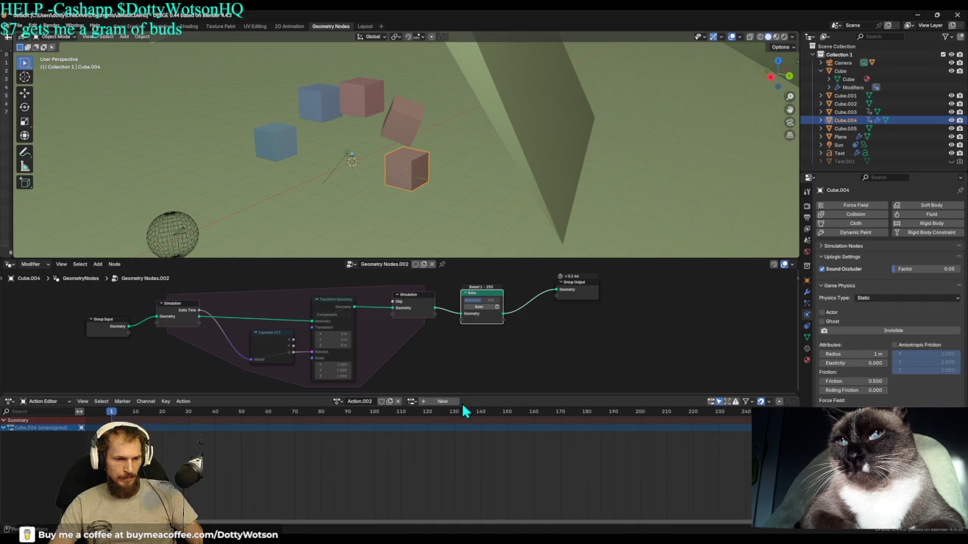
left_click(397, 401)
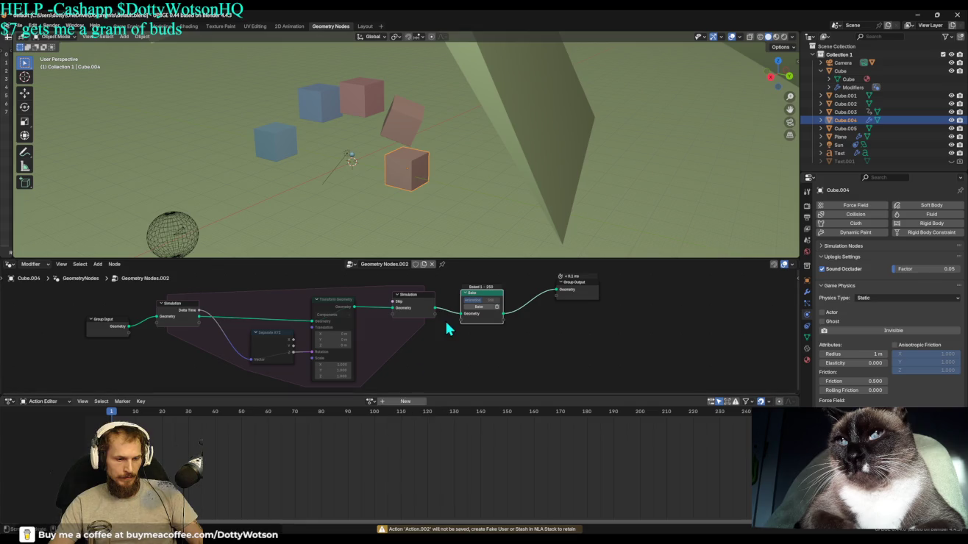
Play the cube's motion, then clear the baked simulation and return to frame 1.
key("space")
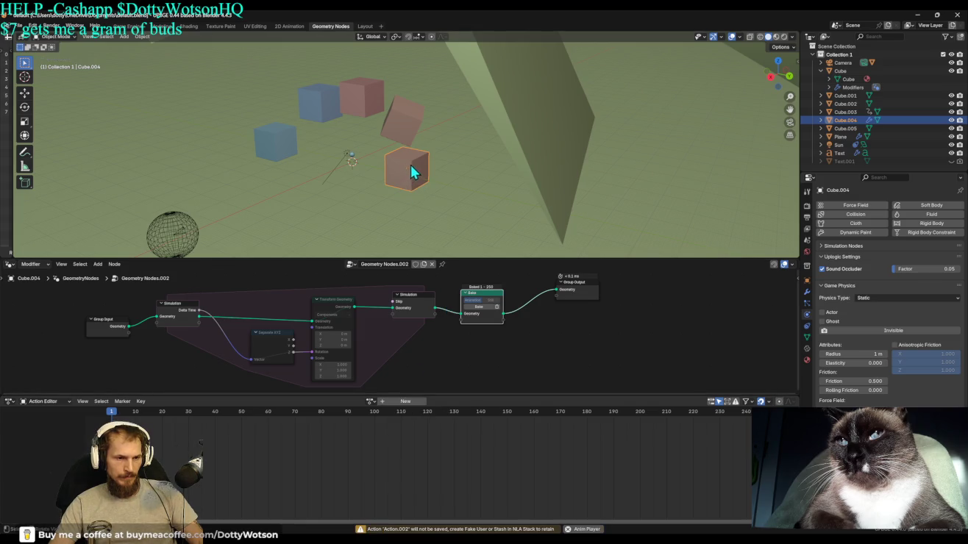
left_click(497, 308)
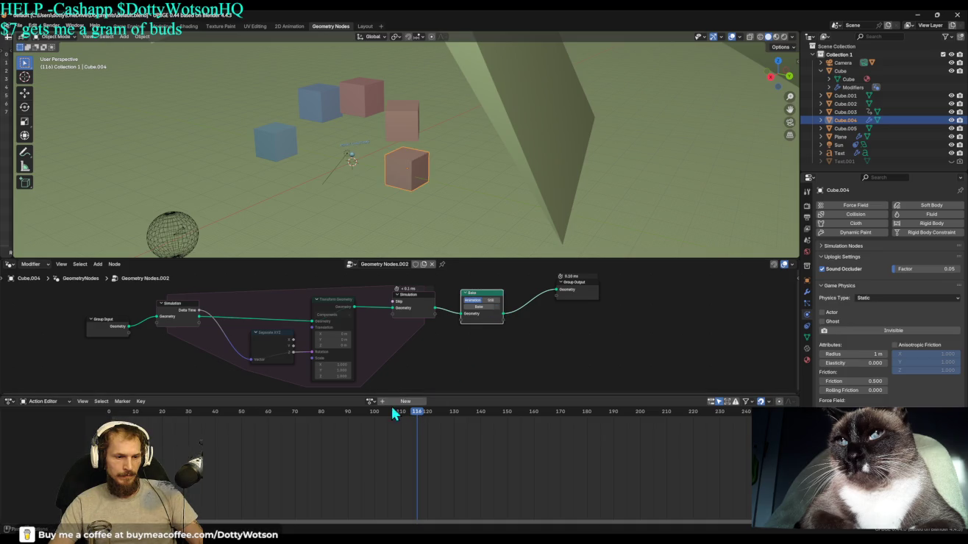
key("shift+Left")
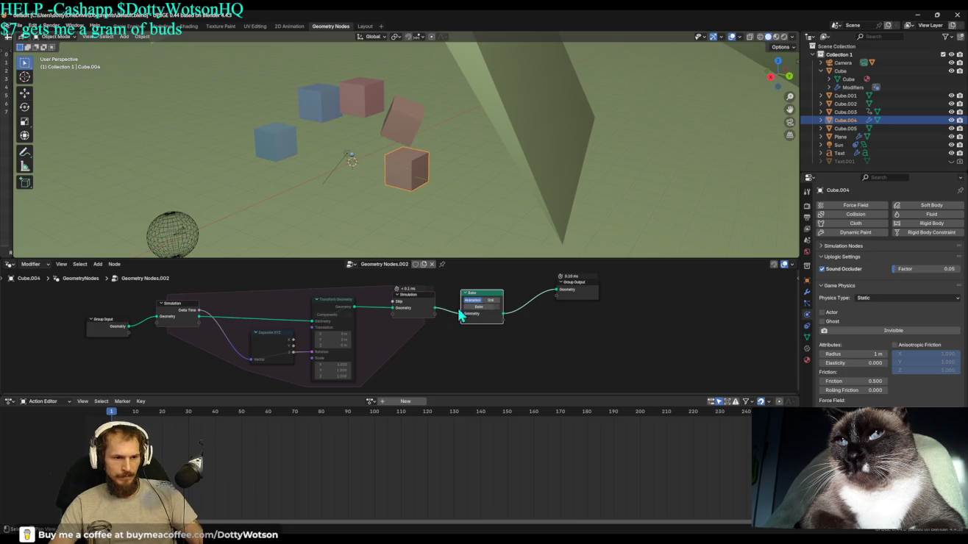
Check the Transform Geometry, Simulation and Separate XYZ nodes, re-bake, and create Action.003.
left_click(335, 307)
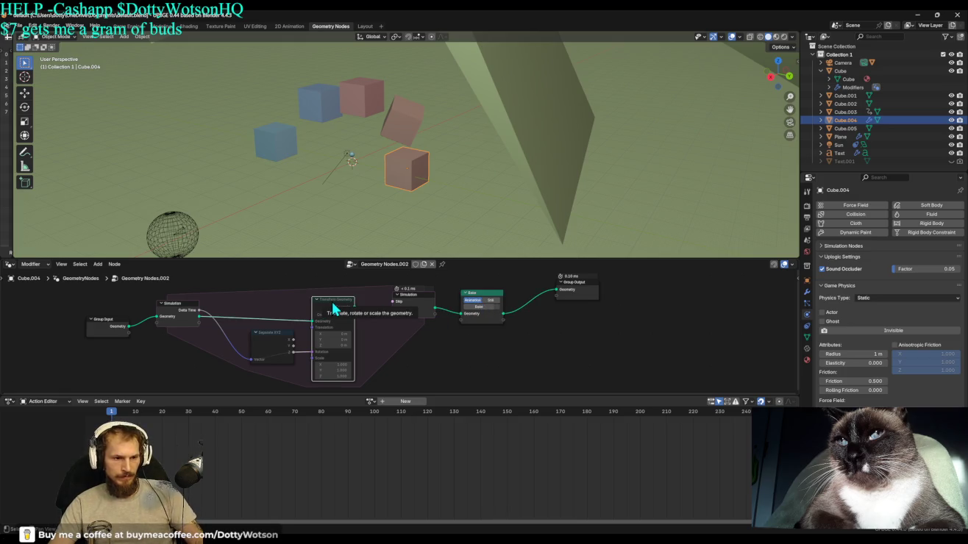
left_click(410, 298)
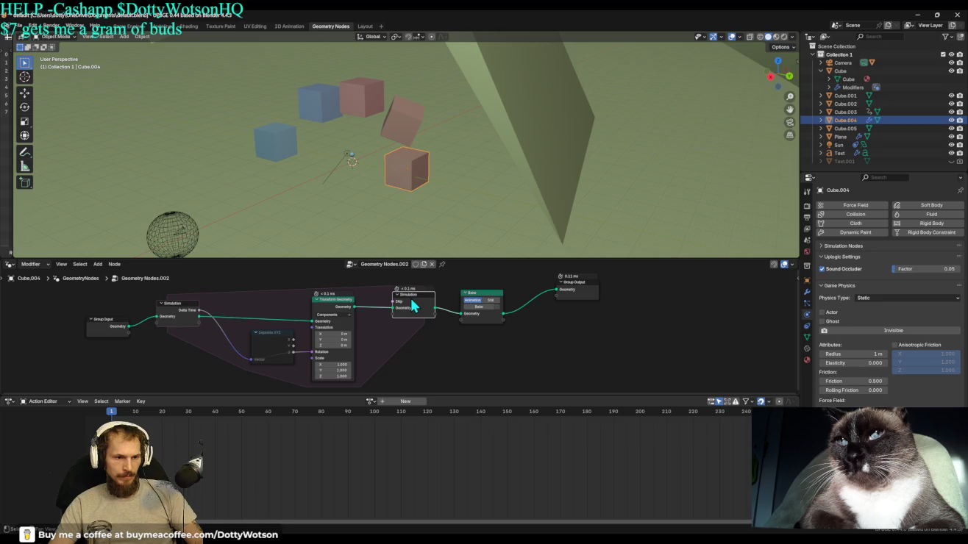
left_click(273, 358)
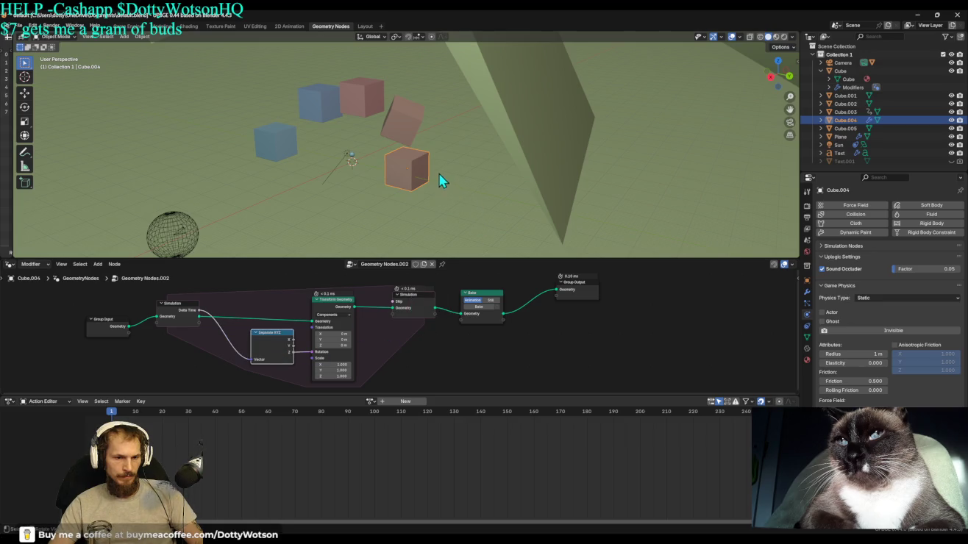
left_click(477, 308)
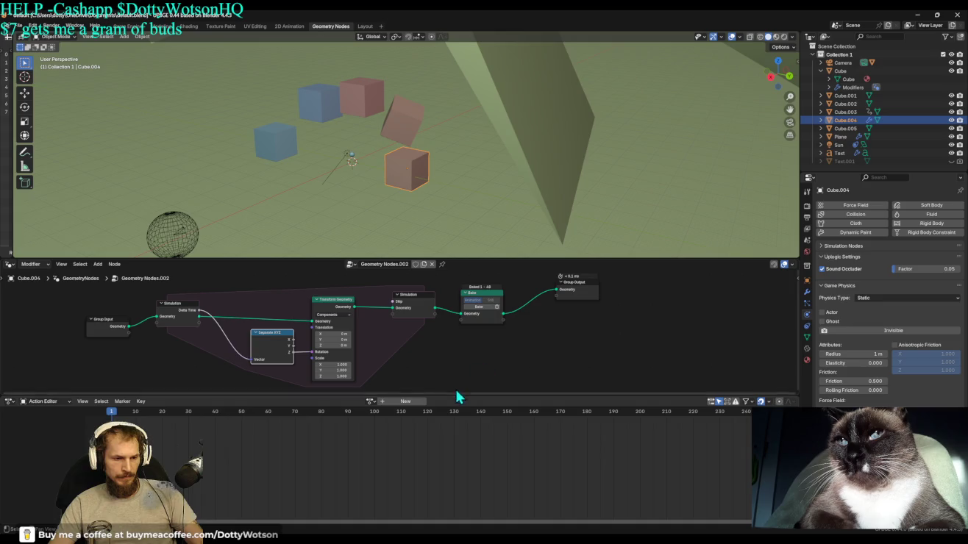
left_click(406, 403)
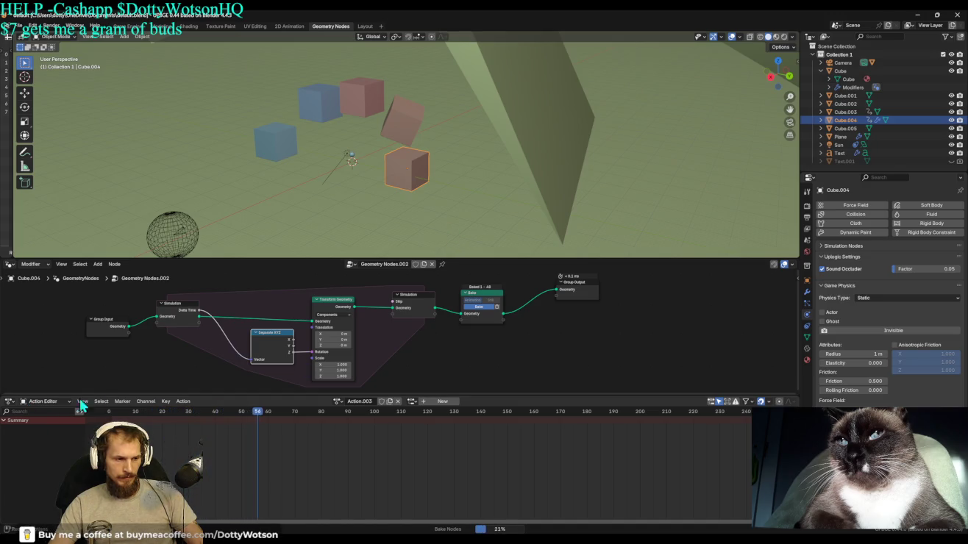
Switch the bottom area to the Timeline and bake the cube's simulation nodes over frames 1–250.
left_click(10, 401)
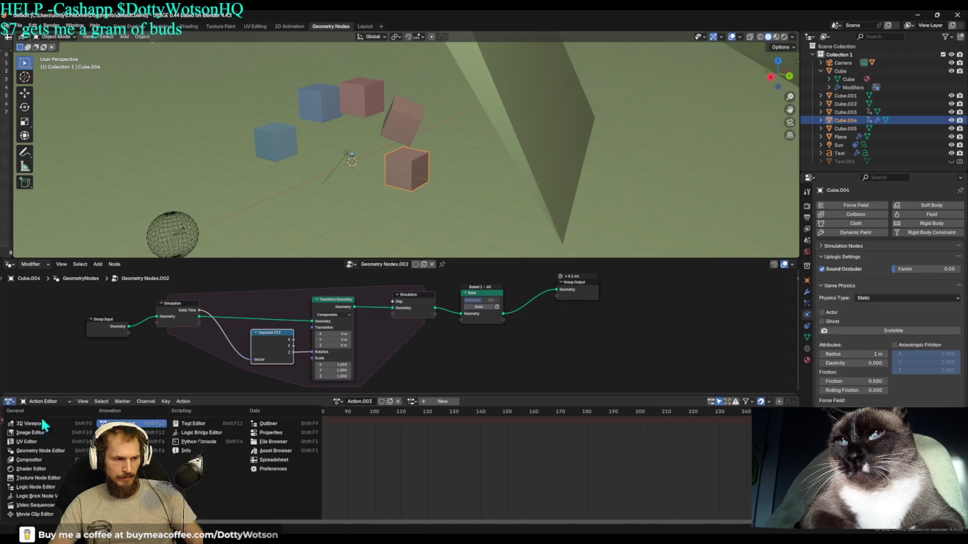
left_click(133, 432)
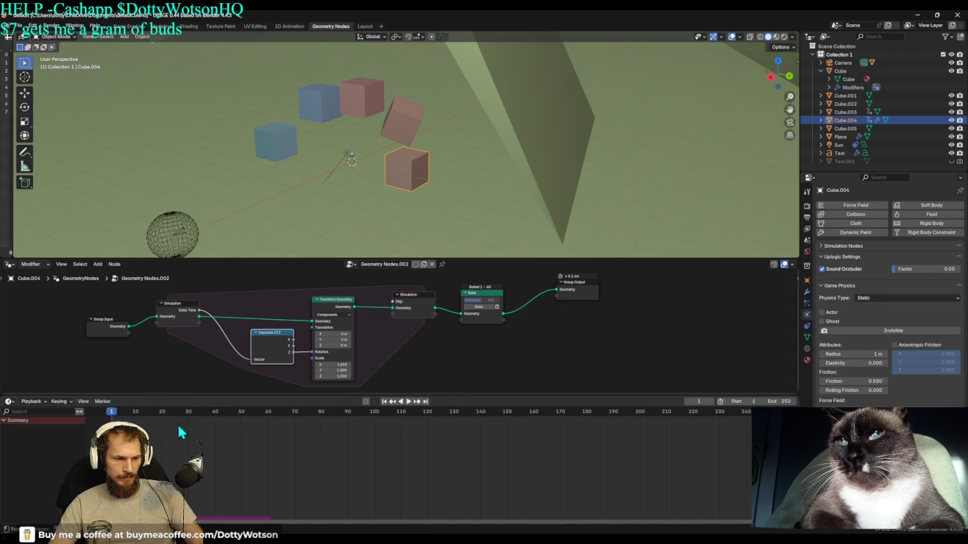
left_click(479, 308)
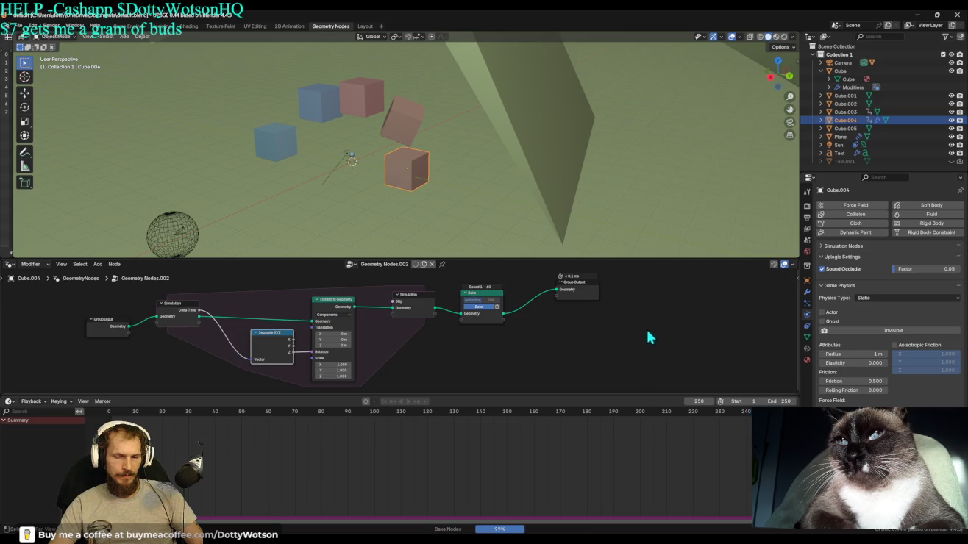
left_click(33, 32)
Open and close a header menu while the frames 1–250 bake completes.
left_click(69, 145)
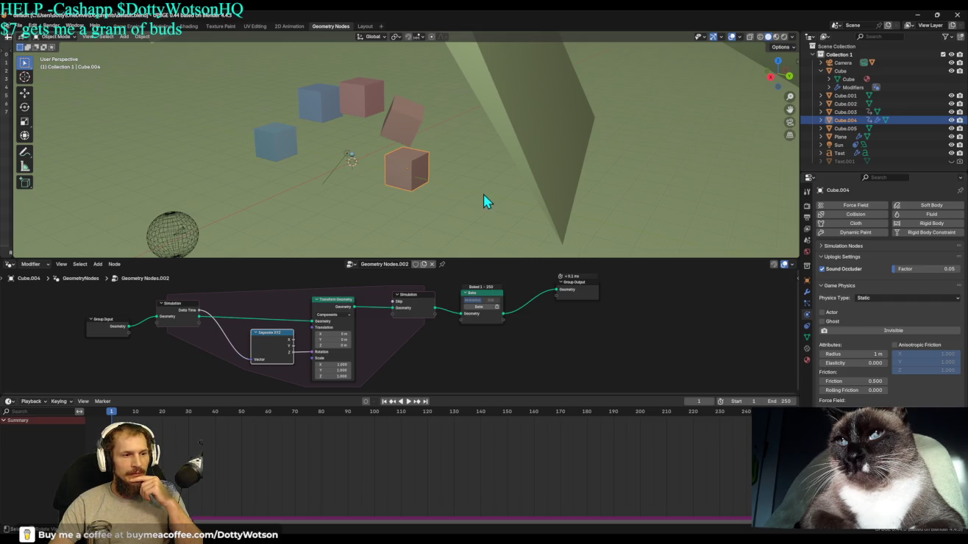
Show the node group and Separate XYZ node properties in the sidebar, then deselect the node.
left_click(794, 277)
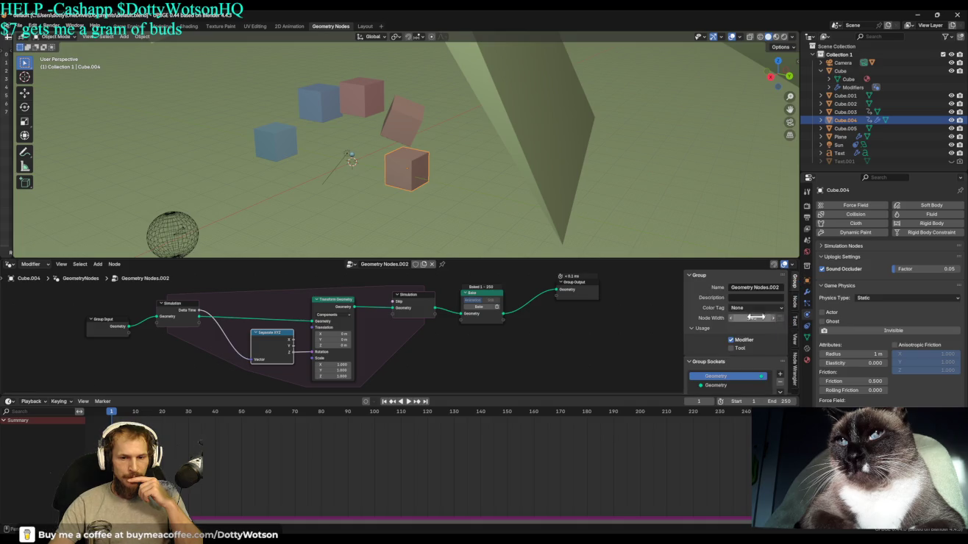
left_click(795, 302)
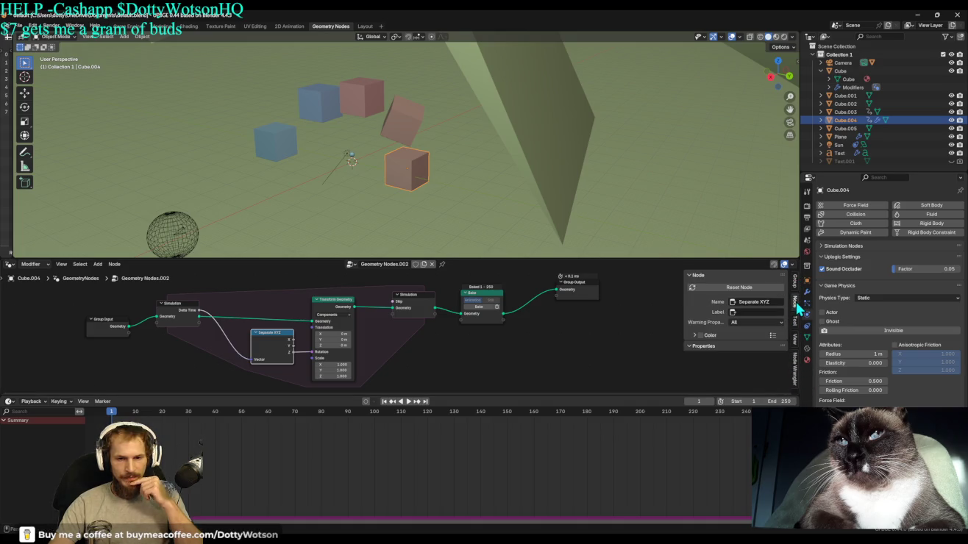
left_click(794, 281)
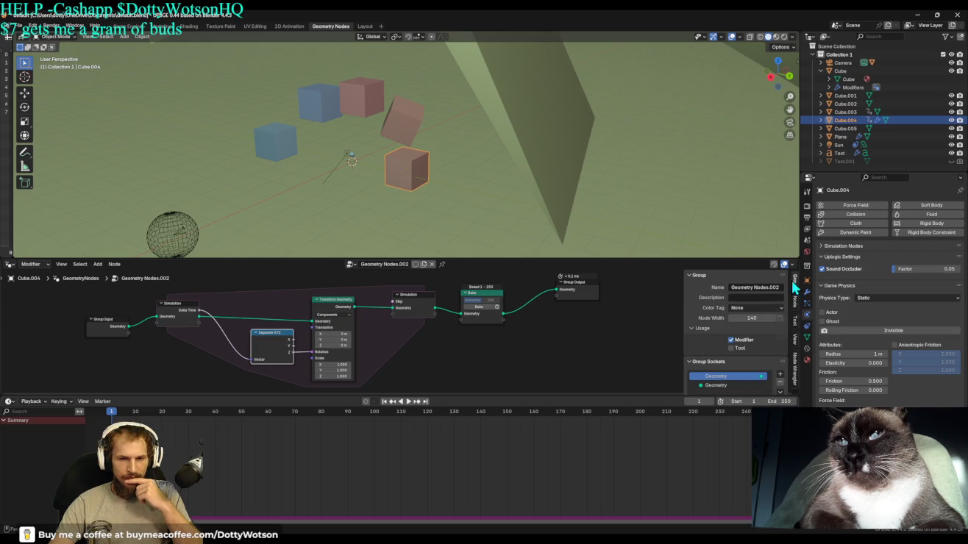
left_click(795, 320)
left_click(795, 302)
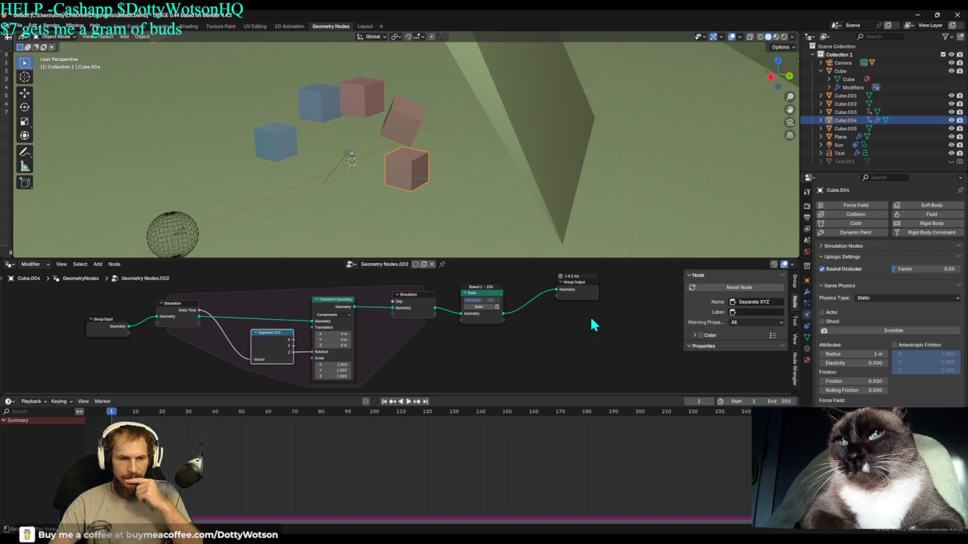
left_click(589, 314)
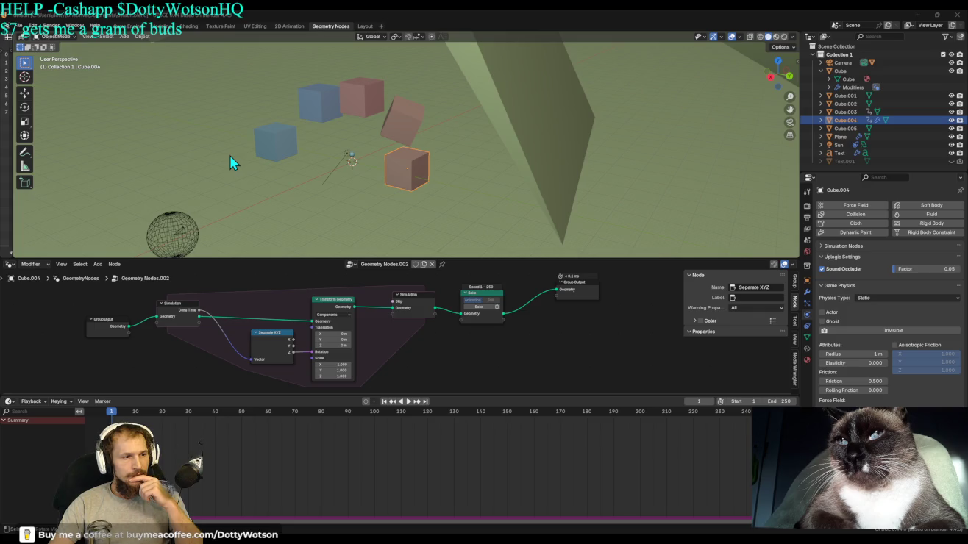
Save the .blend file with Ctrl+S.
key("ctrl+s")
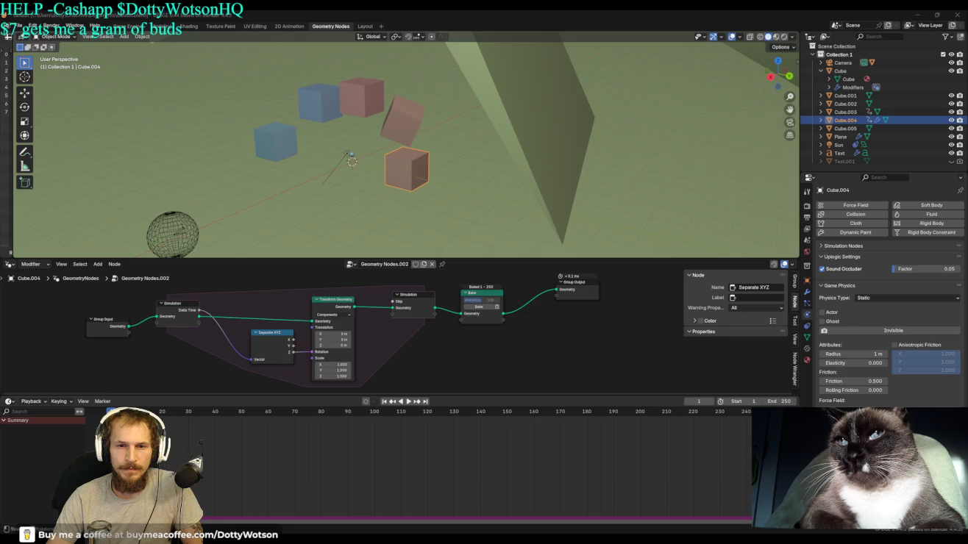
Show the Bake Instance Animation panel and move Cube.004 into a new Collection 2.
key("n")
left_click(795, 118)
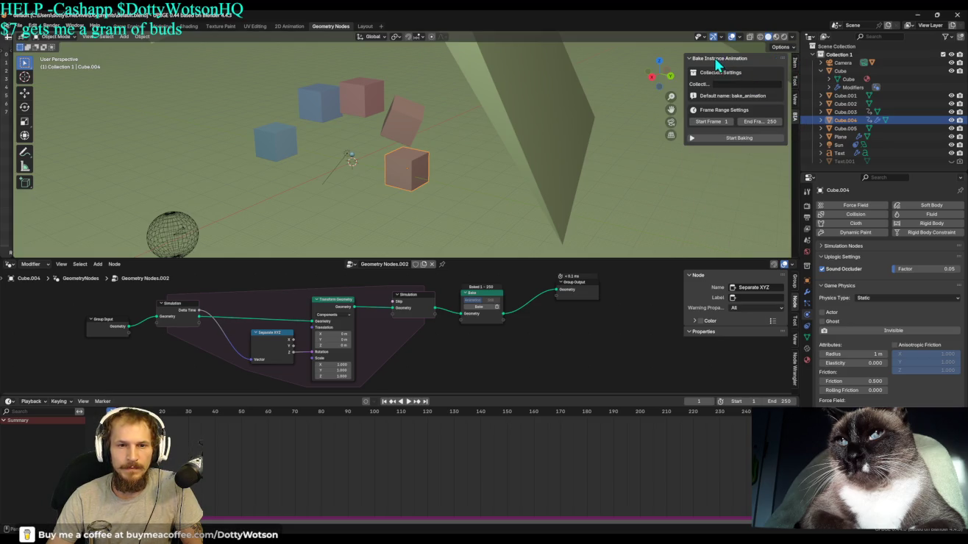
left_click(733, 84)
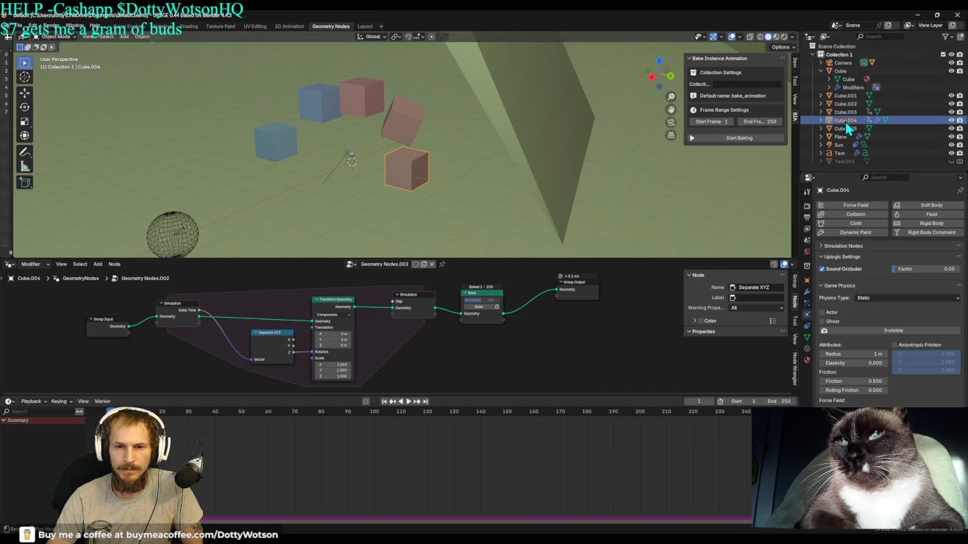
key("m")
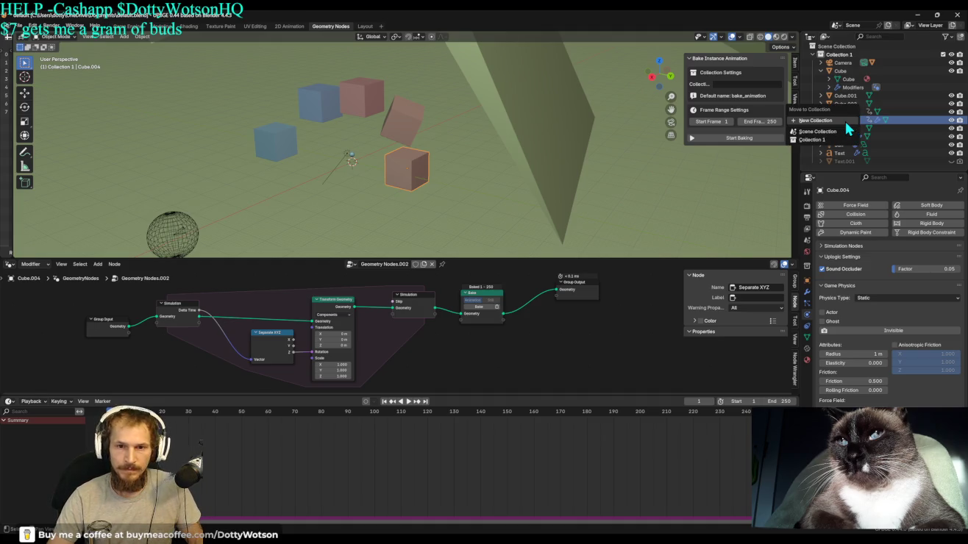
left_click(836, 121)
left_click(833, 144)
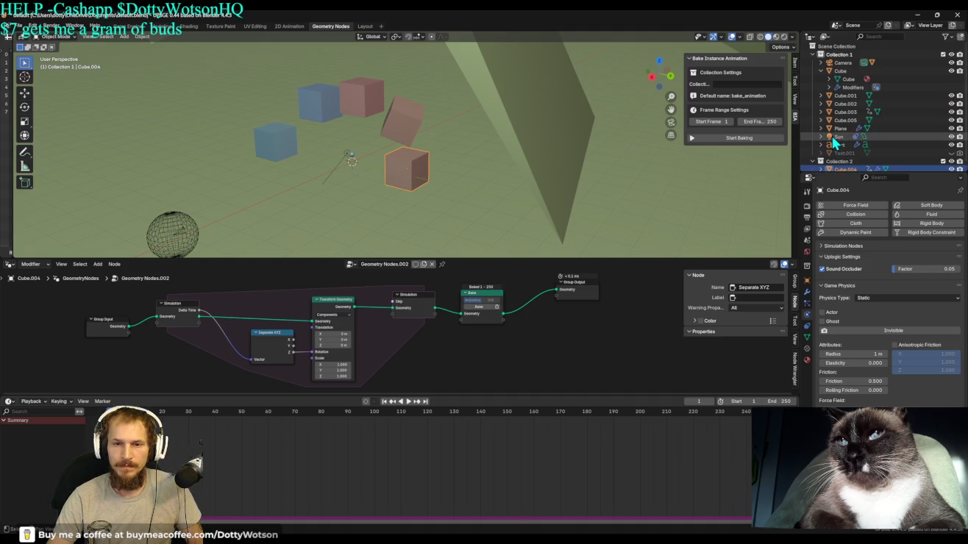
Set the bake's target collection and bake the 250-frame instance animation.
left_click(742, 83)
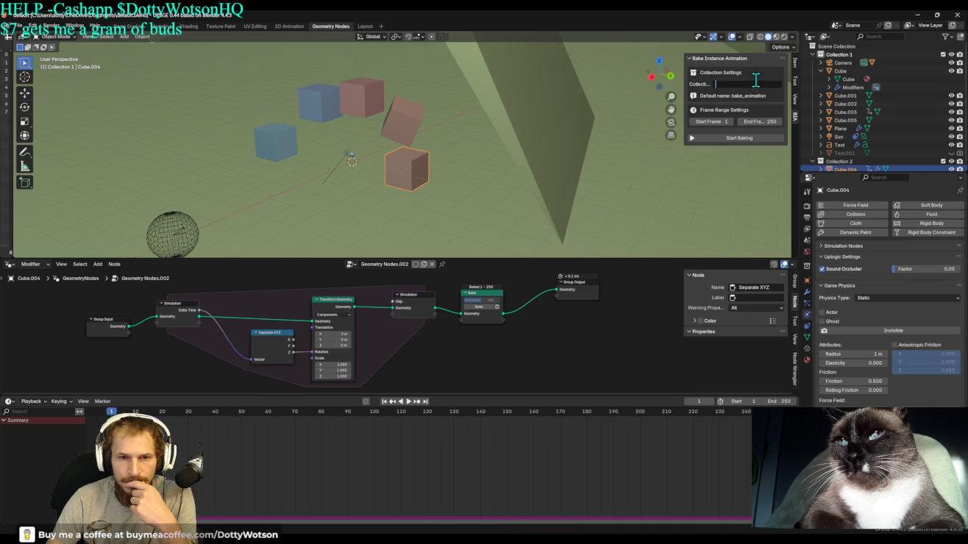
left_click(734, 141)
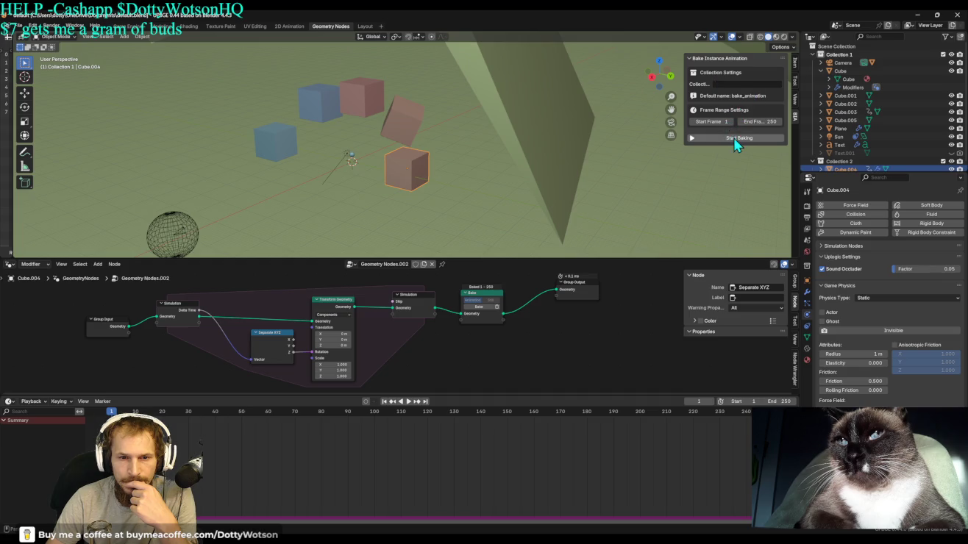
left_click(744, 144)
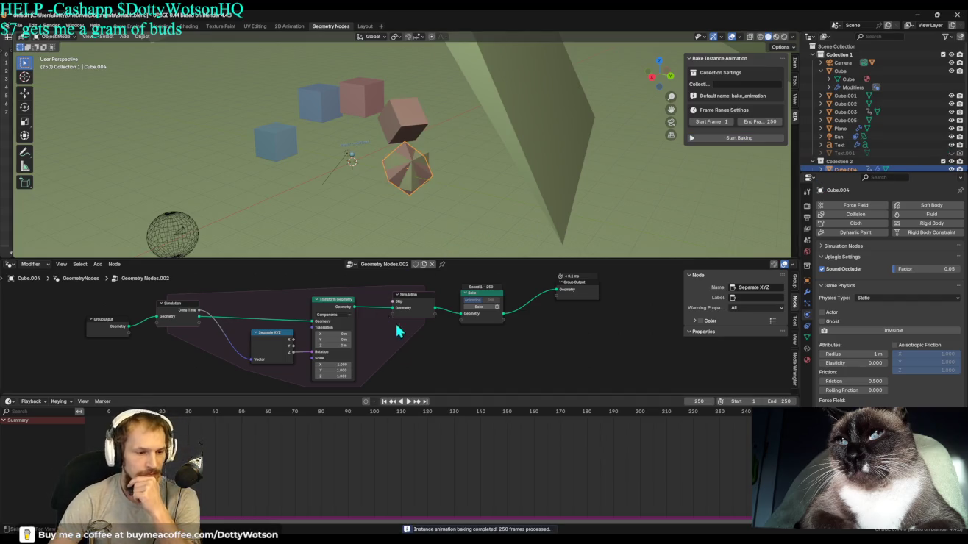
Replay the baked tumble, rewind to frame 1, and scroll the Outliner to bake_animation.
left_click(384, 401)
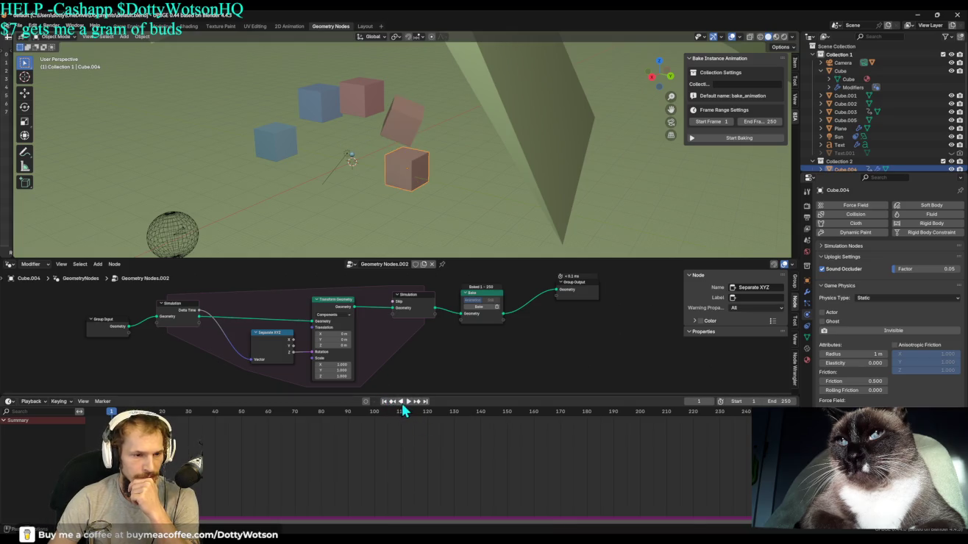
left_click(408, 402)
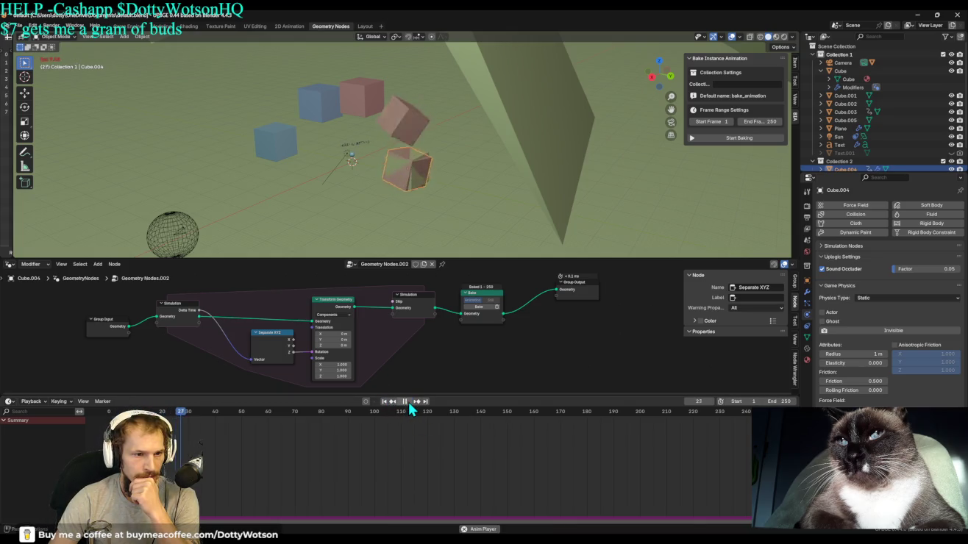
left_click(405, 401)
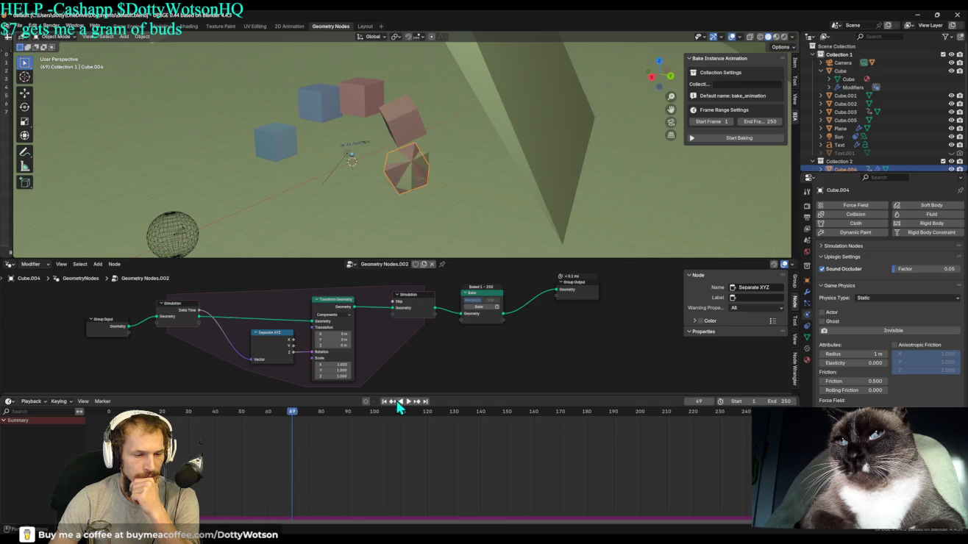
left_click(384, 401)
scroll(881, 135, "down", 3)
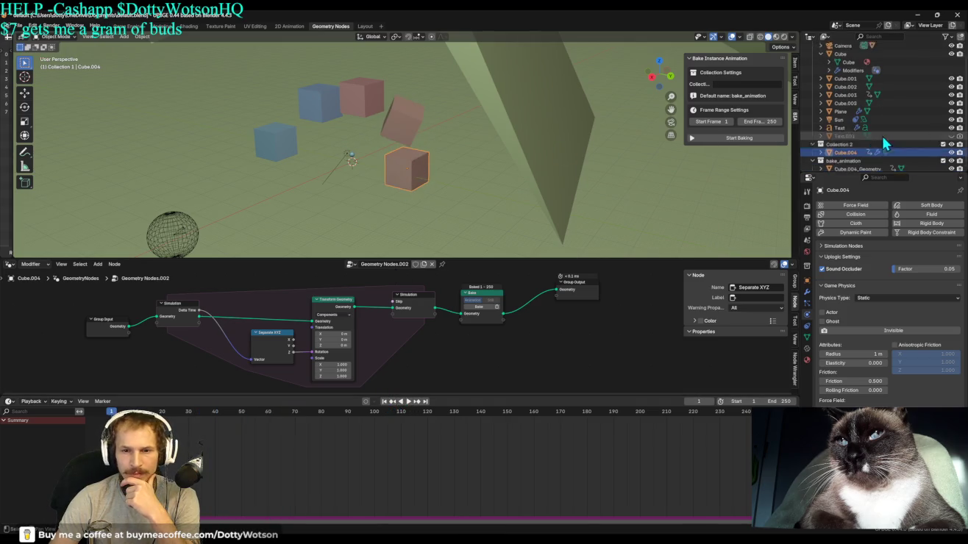
Select Cube.004_Geometry, hide the original Cube.004, and replay the baked tumble back to frame 1.
left_click(853, 163)
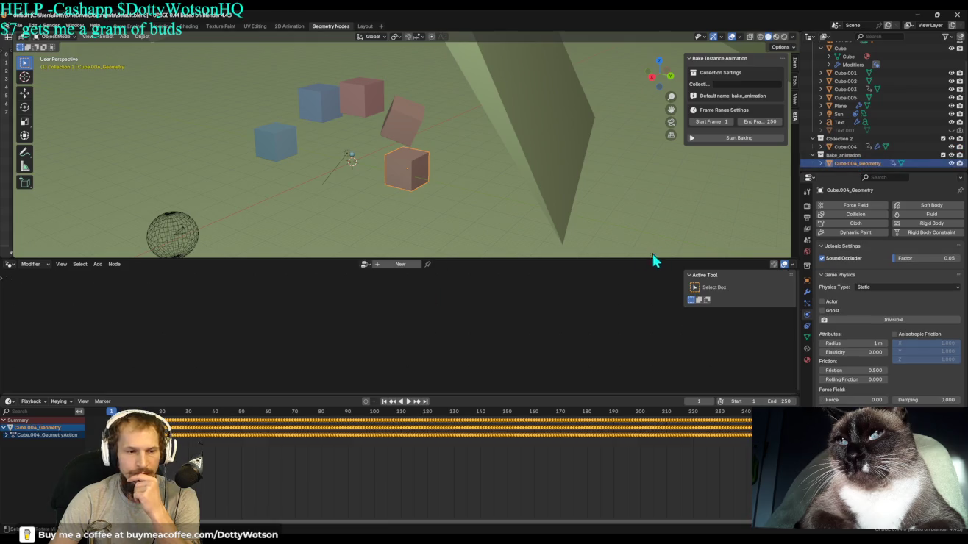
left_click(950, 147)
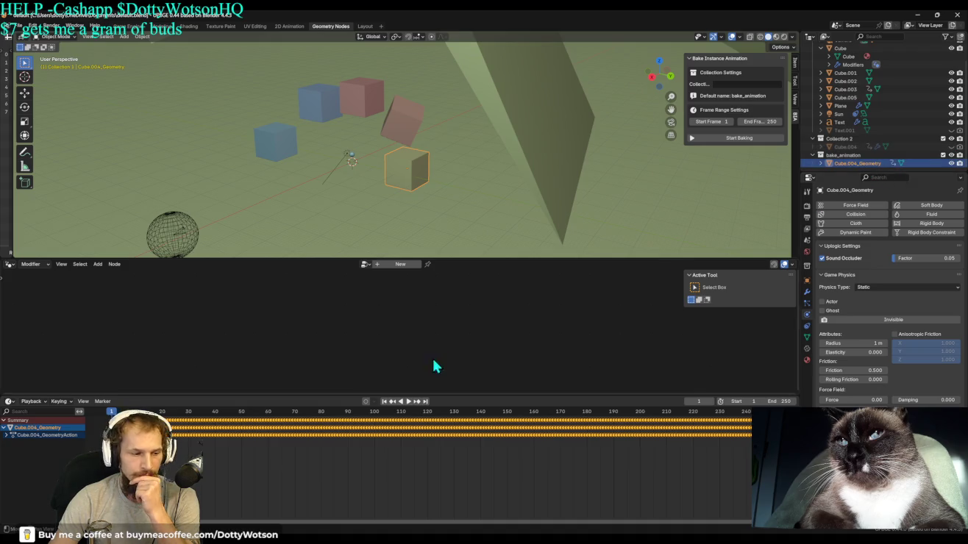
left_click(408, 401)
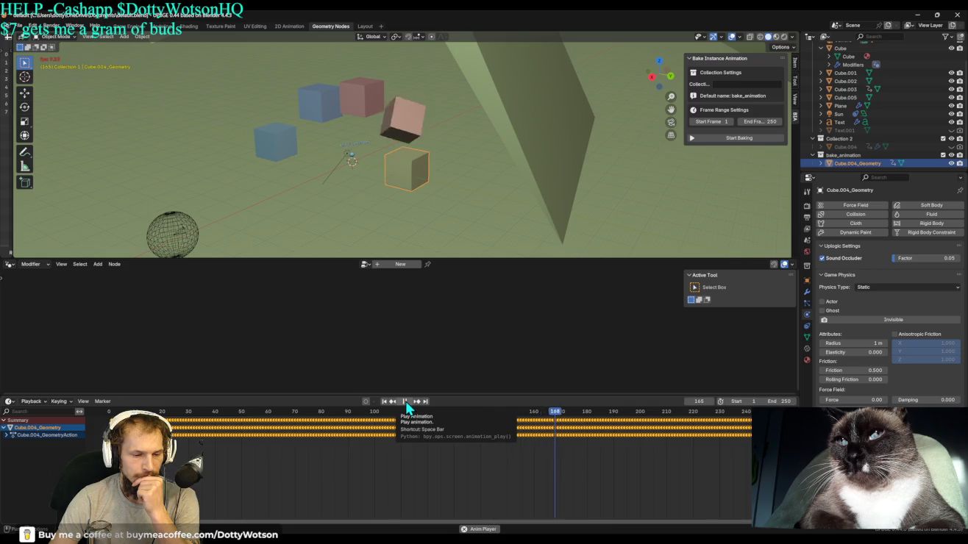
left_click(405, 402)
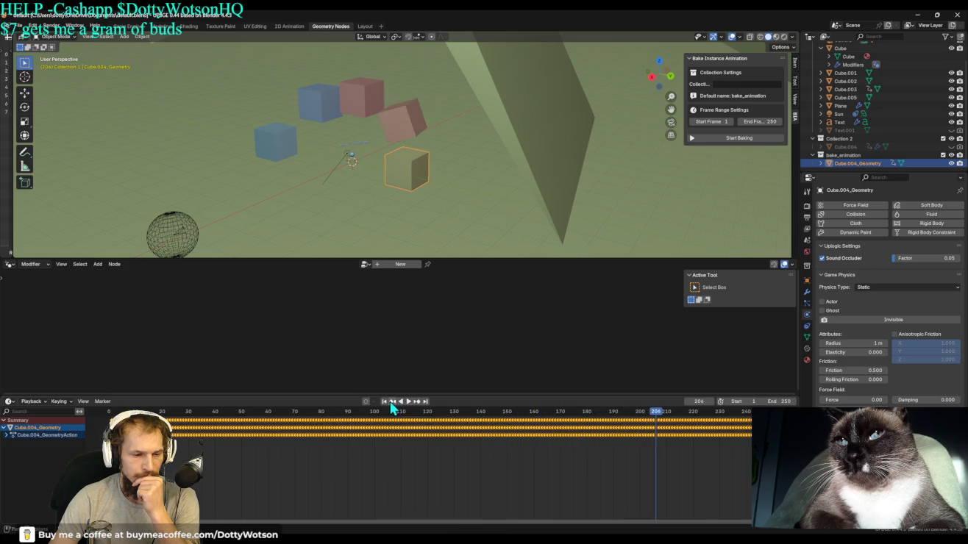
left_click(384, 402)
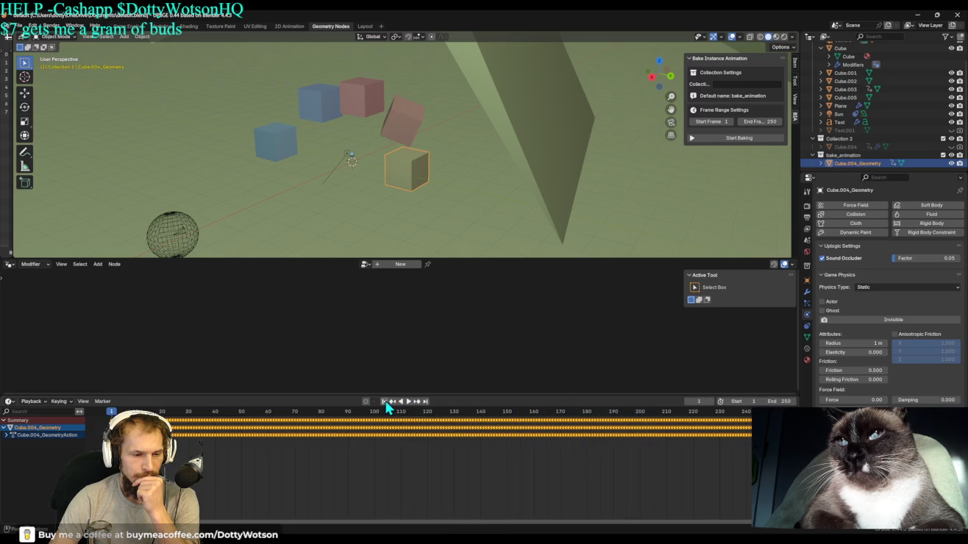
left_click(737, 84)
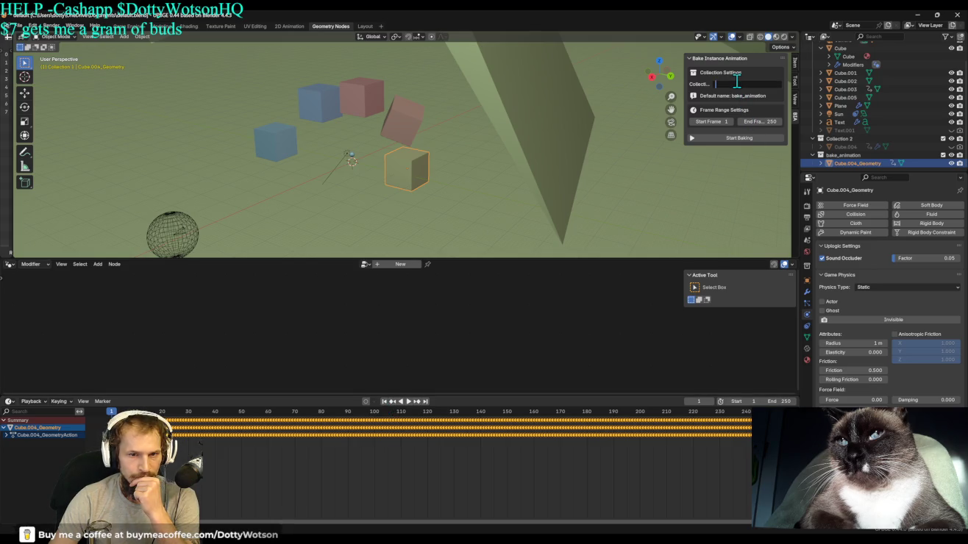
left_click(872, 162)
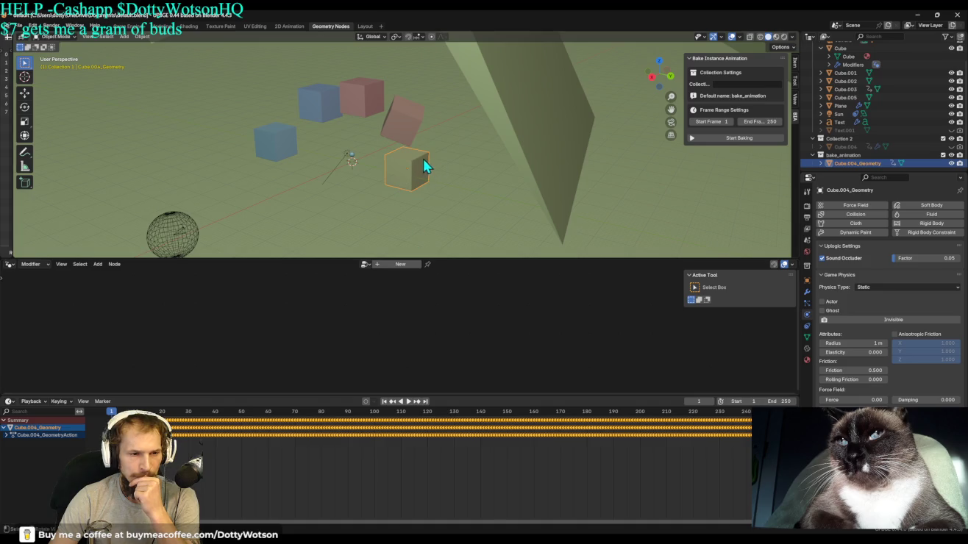
Unhide Cube.004, delete its simulation bake, and drag the Bake node out of the chain.
left_click(849, 148)
left_click(951, 147)
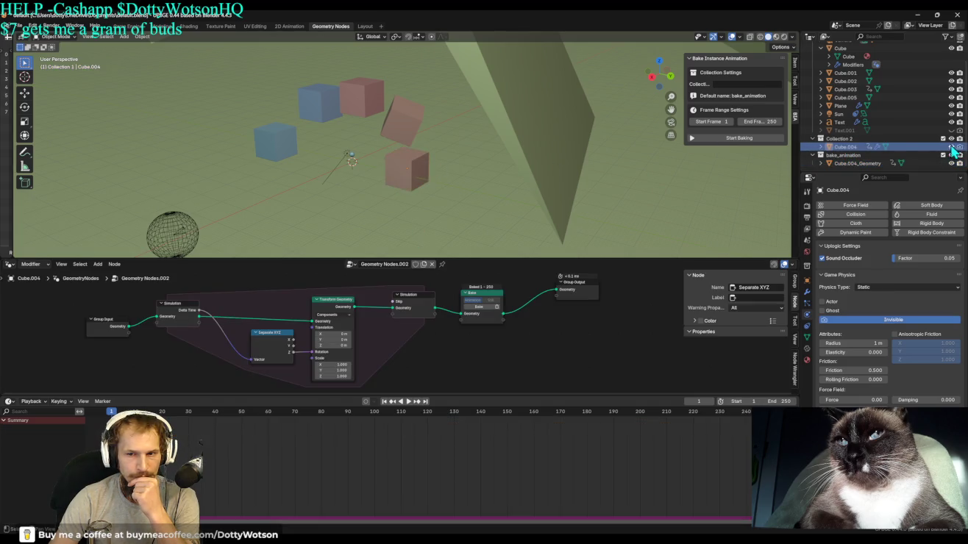
left_click(497, 308)
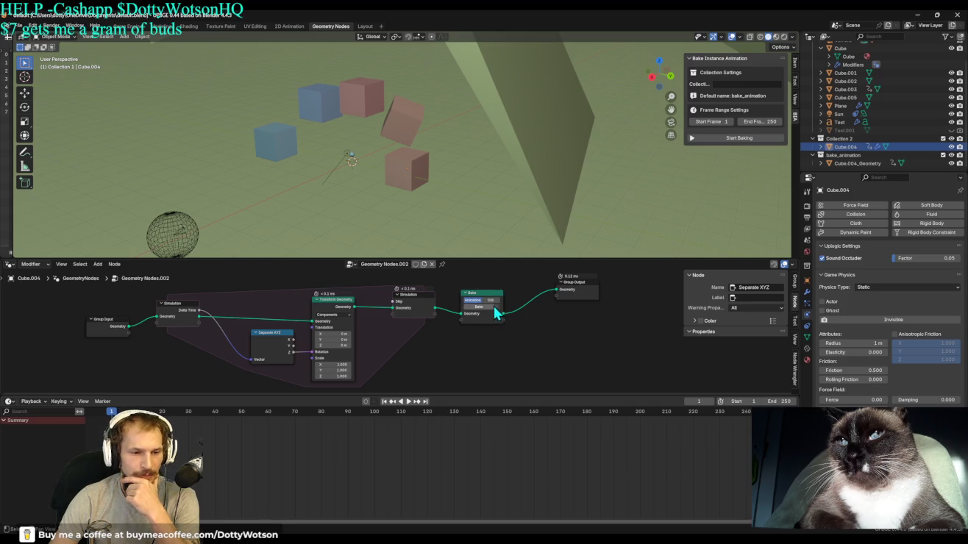
left_click(470, 312)
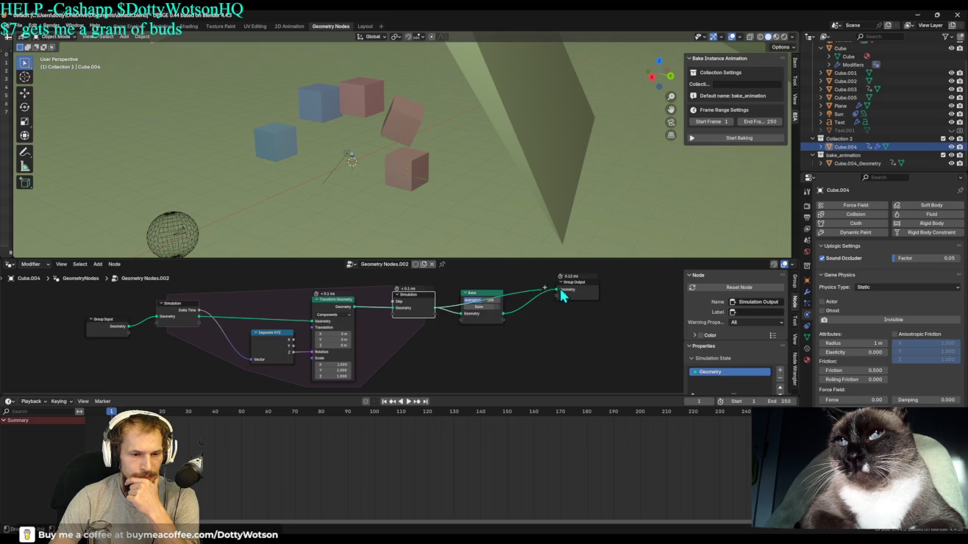
left_click_drag(524, 334, 516, 330)
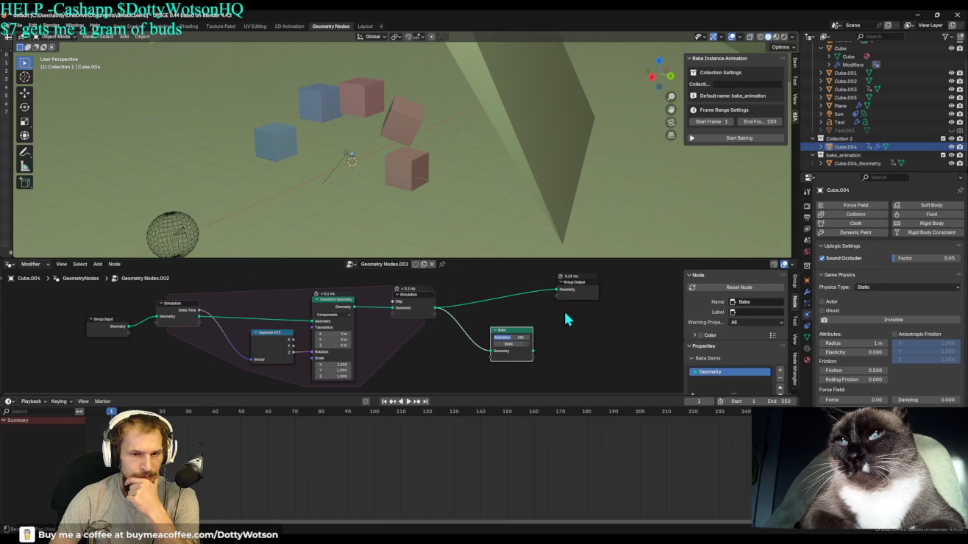
Select the red Cube.004 and bake its live simulation into a 250-frame instance animation.
left_click(735, 139)
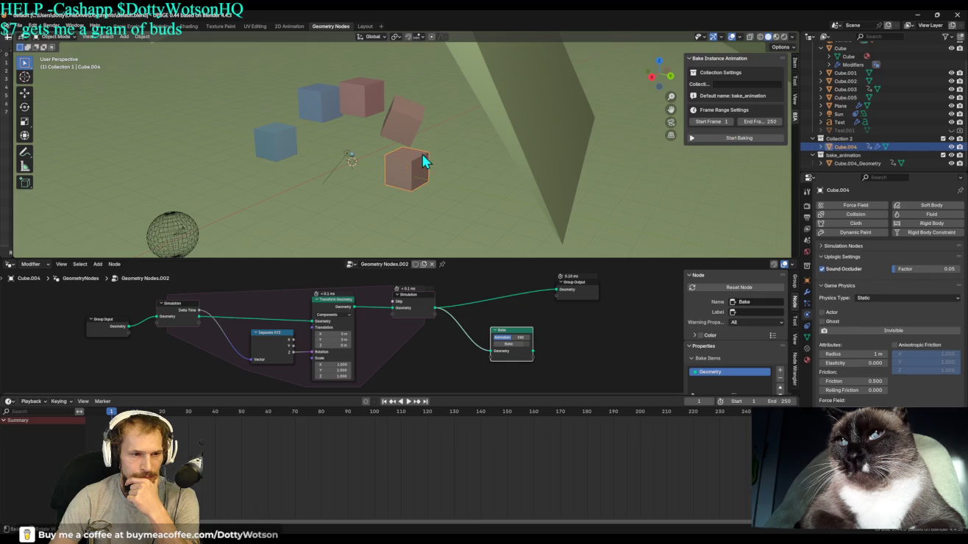
left_click(754, 145)
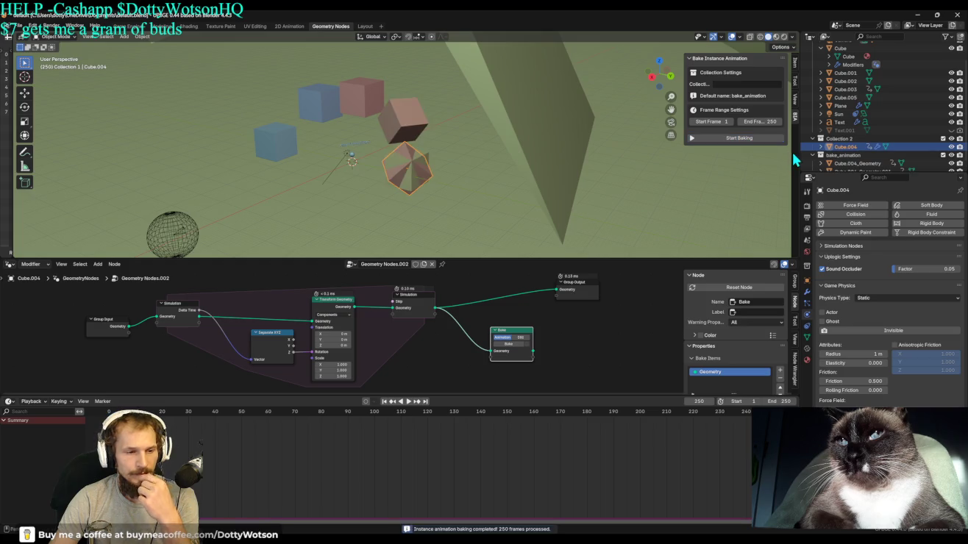
Preview the baked cube animation several times, stopping and rewinding to frame 1.
left_click(384, 401)
left_click(408, 400)
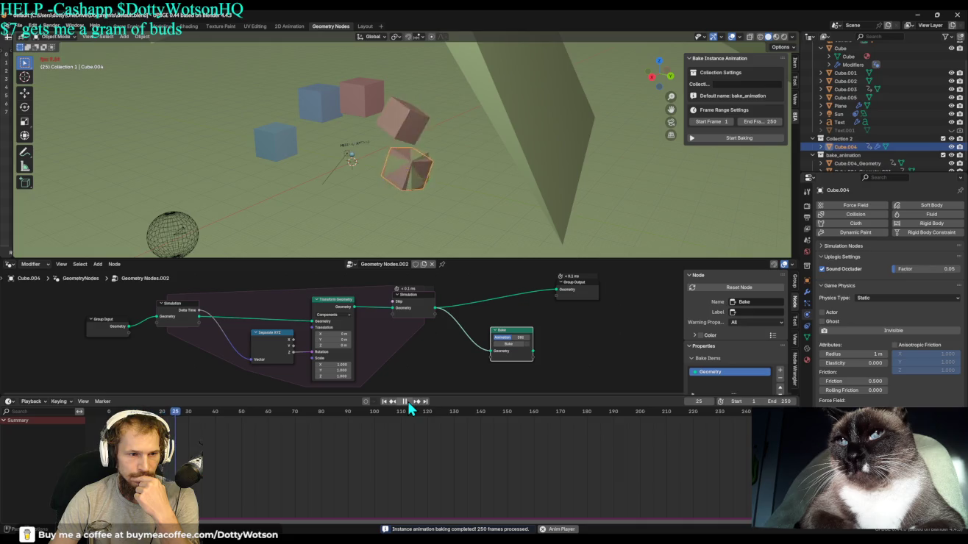
left_click(407, 401)
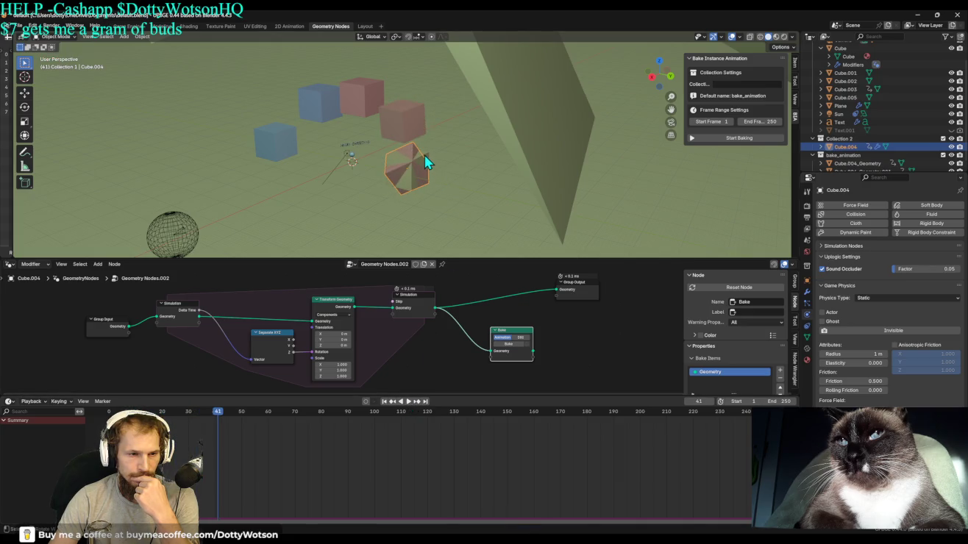
left_click(425, 162)
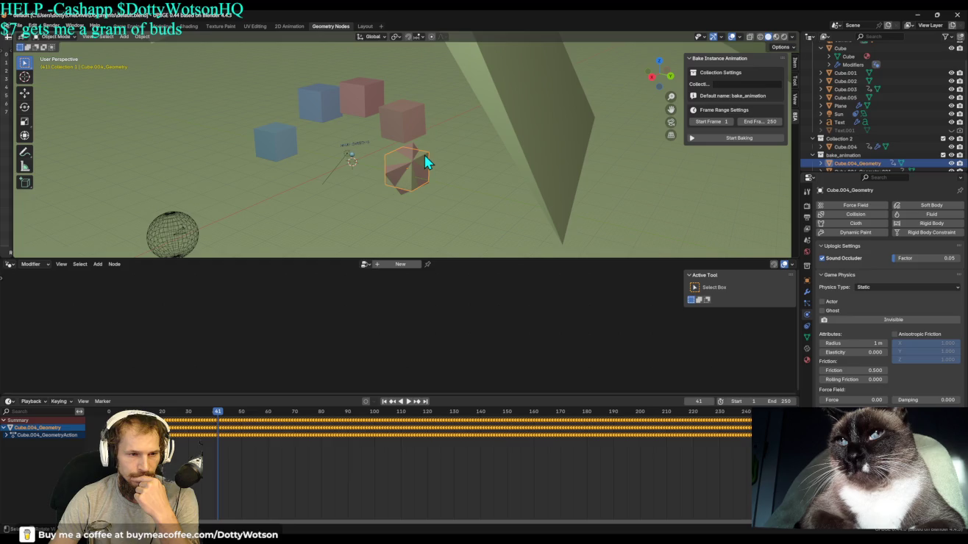
left_click(409, 402)
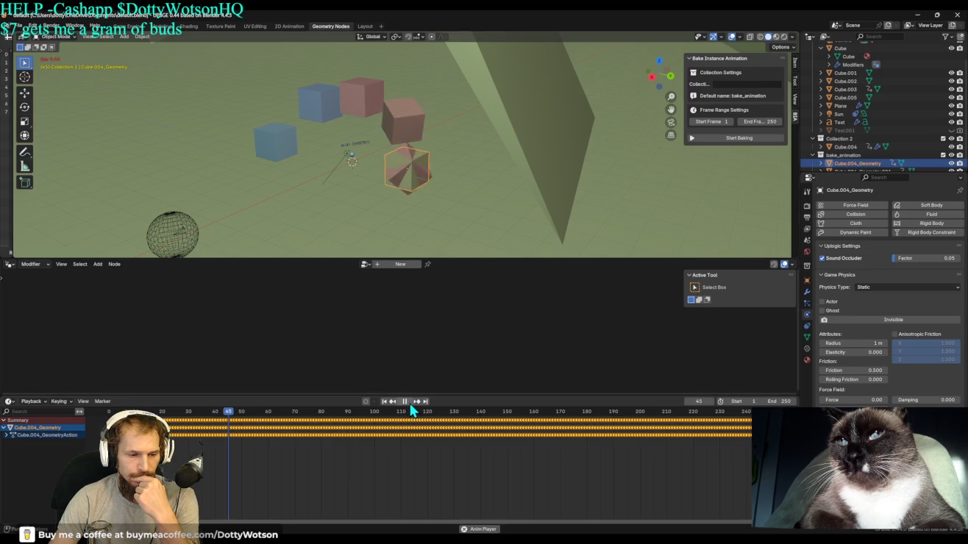
left_click(407, 401)
left_click(384, 402)
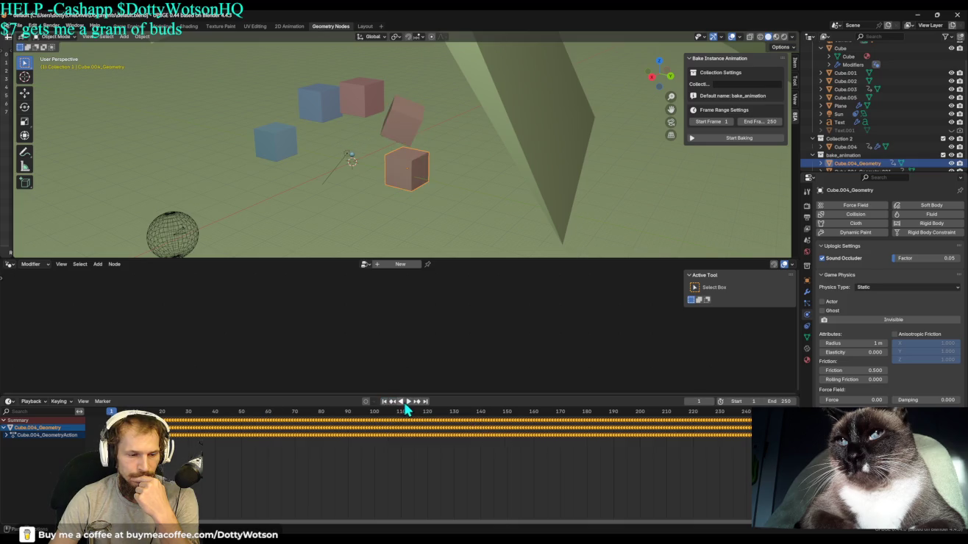
left_click(409, 403)
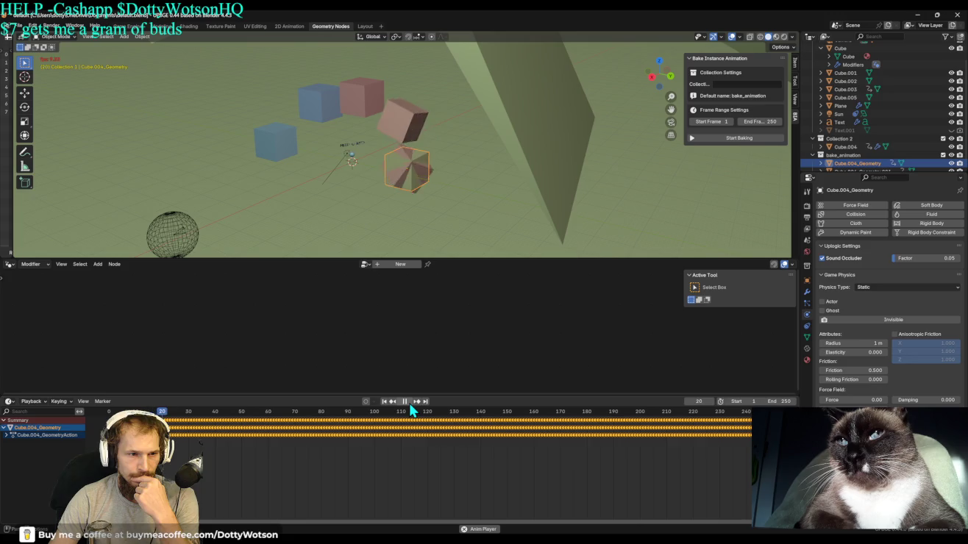
left_click(406, 403)
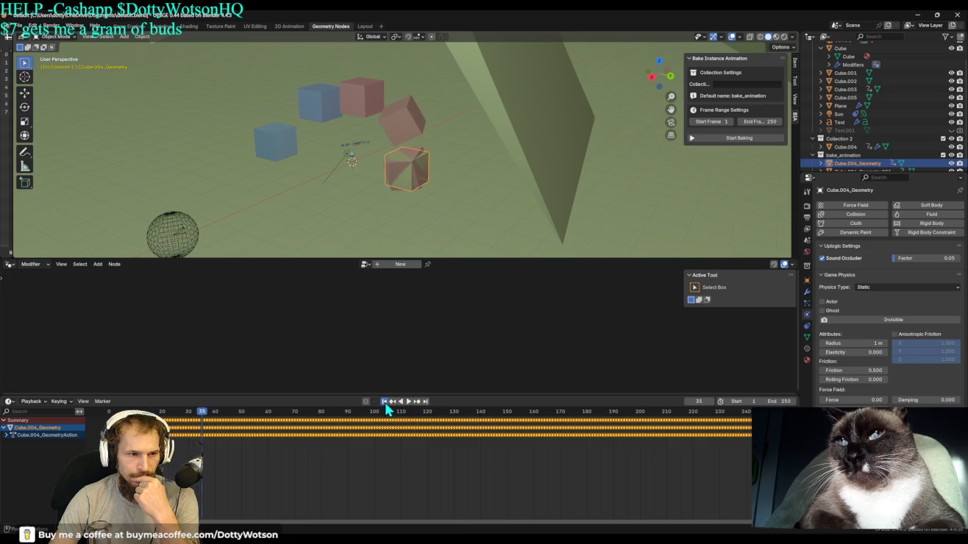
left_click(384, 403)
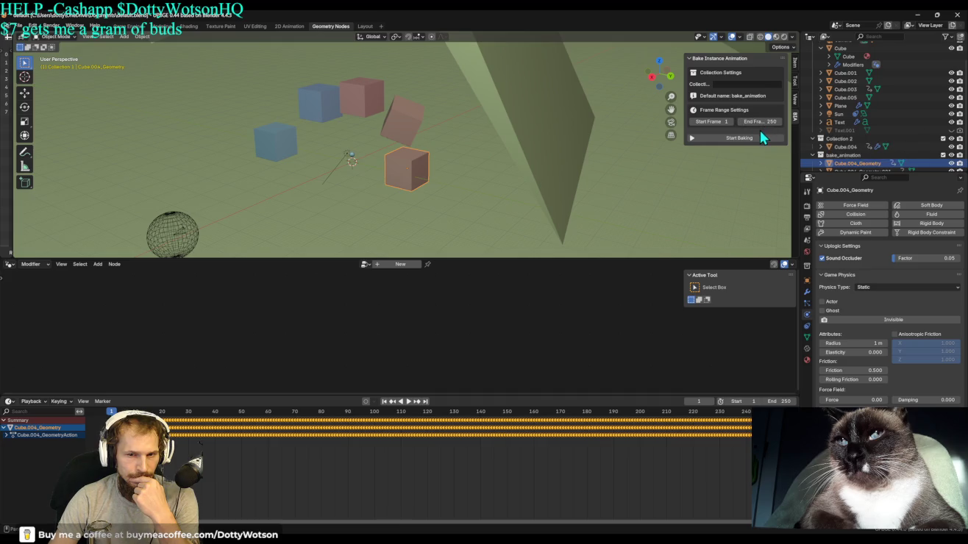
Delete Cube.004_Geometry and Cube.004_Geometry.001, then reselect Cube.004.
scroll(849, 163, "down", 1)
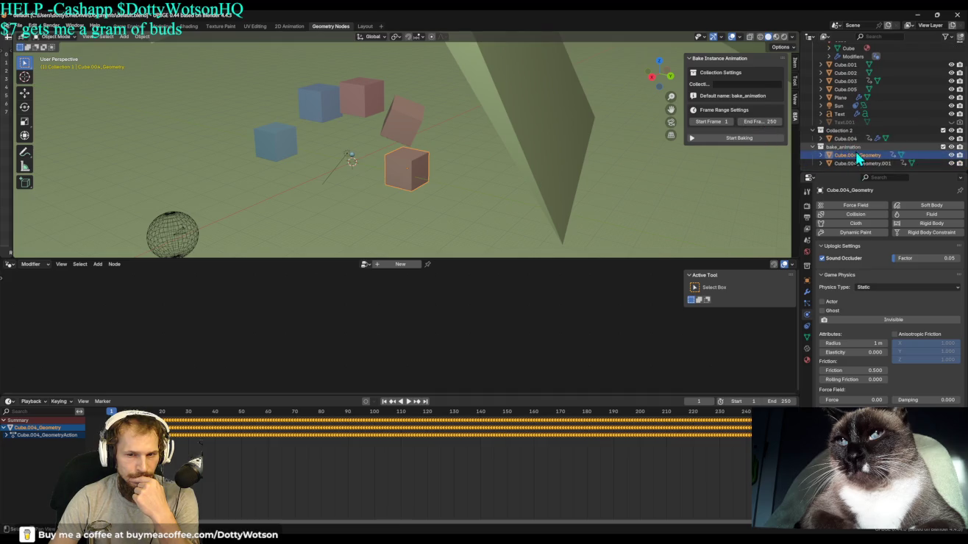
key("Delete")
left_click(847, 162)
key("Delete")
left_click(847, 162)
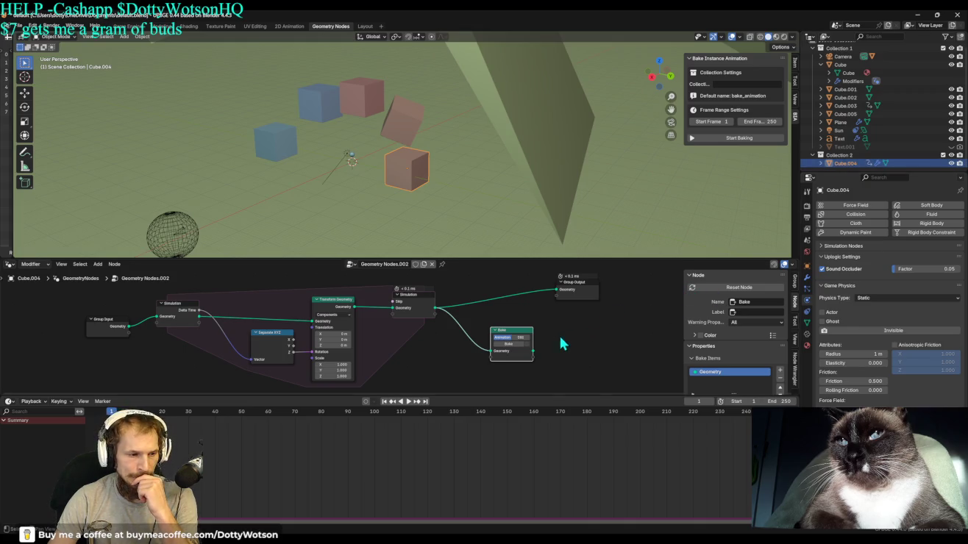
Try adding a Split to Instances node from Group Input's Geometry, then delete it.
mouse_move(106, 324)
left_mouse_down()
mouse_move(44, 323)
mouse_move(86, 320)
left_mouse_up()
type("to ins")
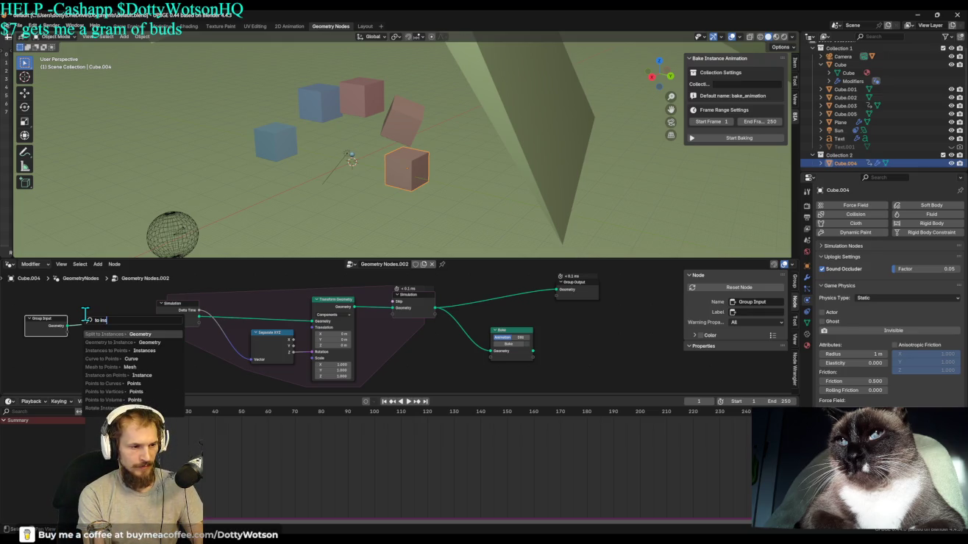
key("BackSpace")
key("BackSpace")
key("BackSpace")
type("mesh to in")
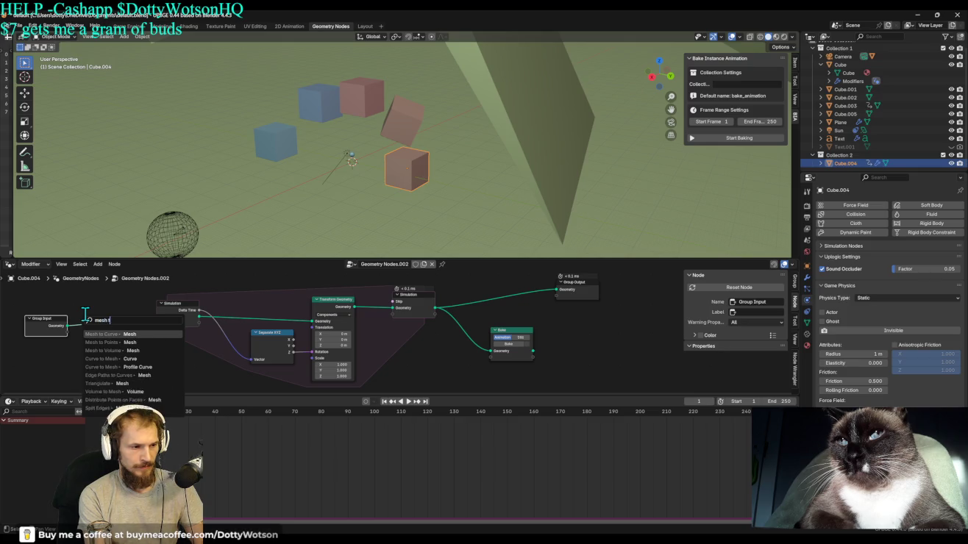
key("BackSpace")
key("BackSpace")
key("BackSpace")
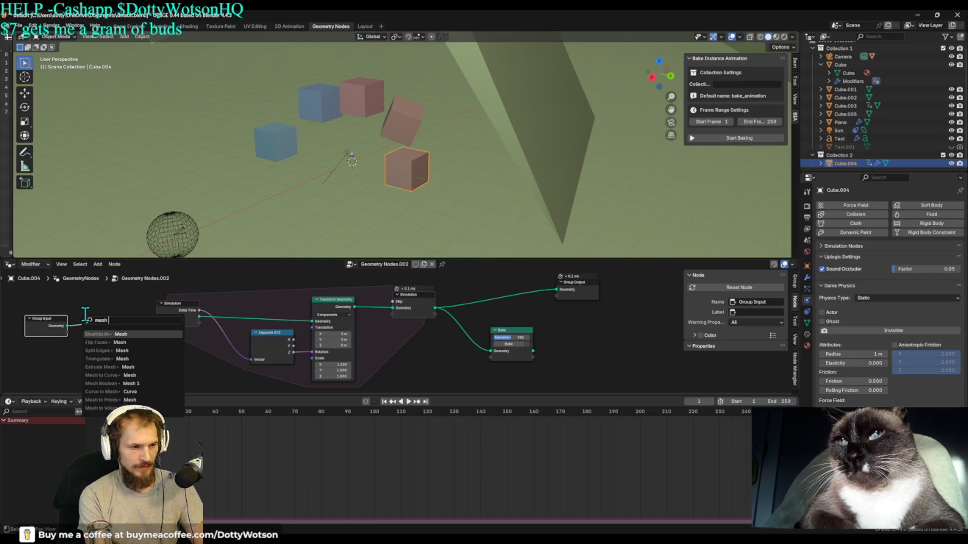
type("instna")
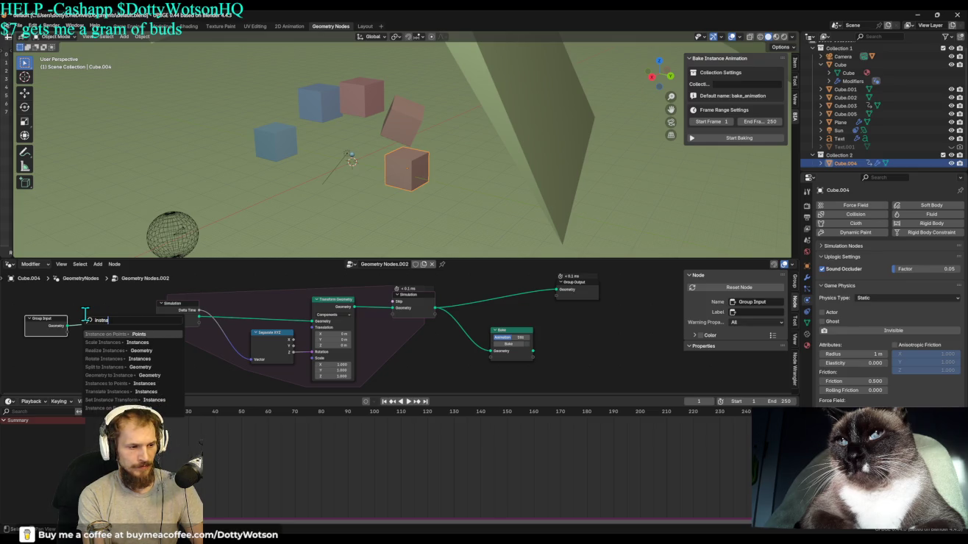
key("BackSpace")
key("BackSpace")
key("BackSpace")
type("to")
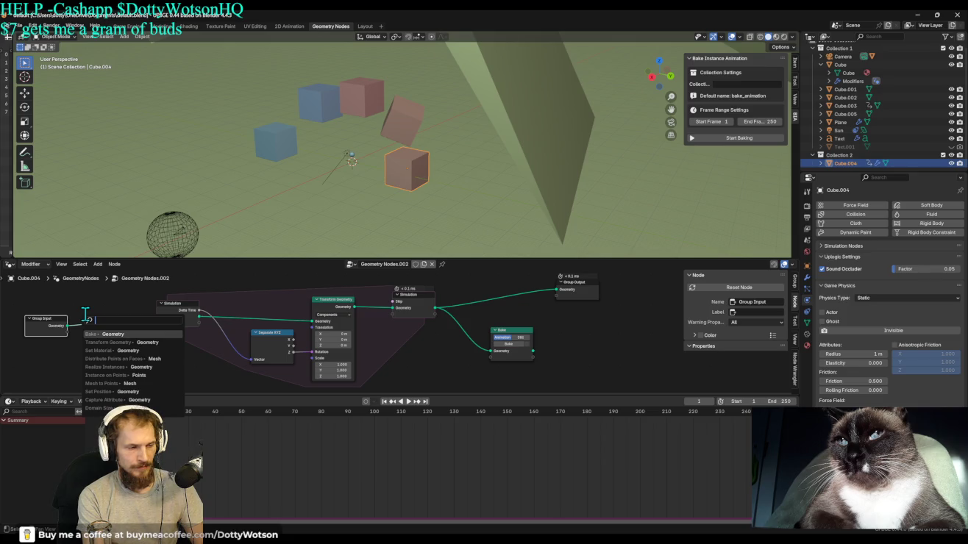
type(" inst")
key("Return")
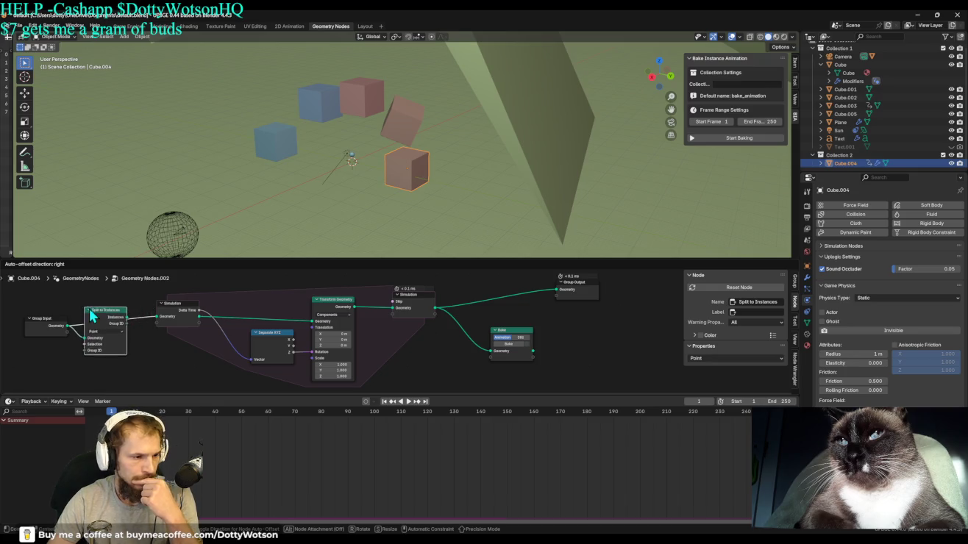
left_click(81, 321)
left_click(110, 332)
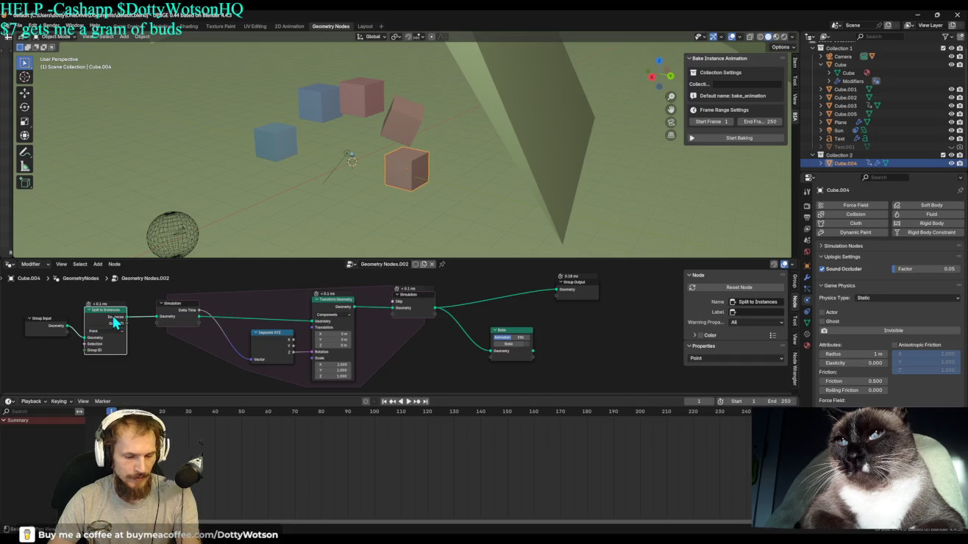
key("x")
Relink Group Input to the Simulation zone through a new Geometry to Instance node, then rebake.
left_click_drag(68, 325, 156, 317)
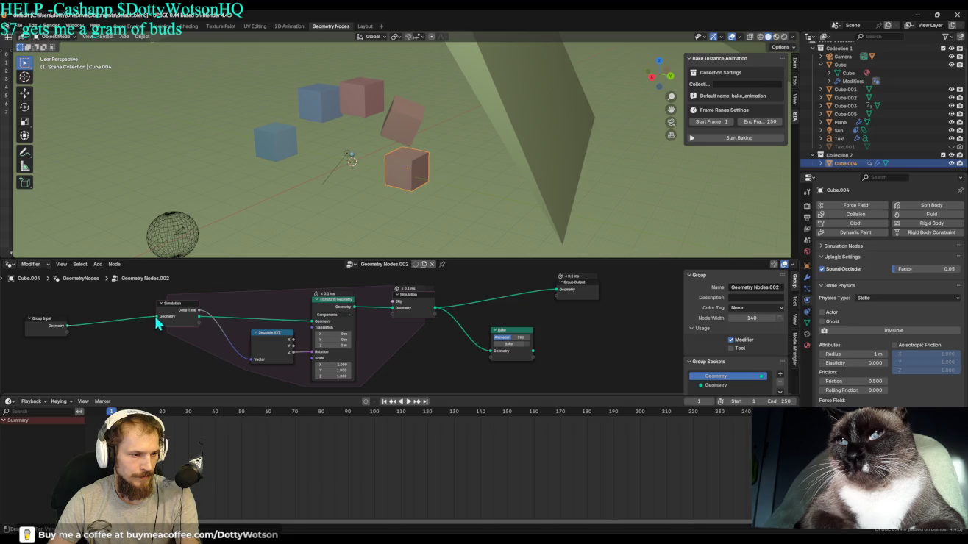
left_click_drag(67, 325, 83, 316)
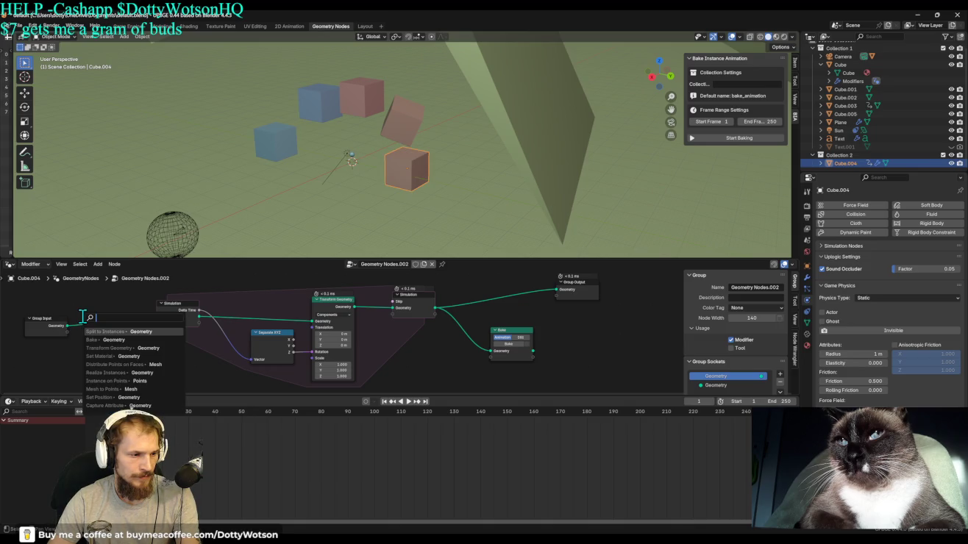
type("instan")
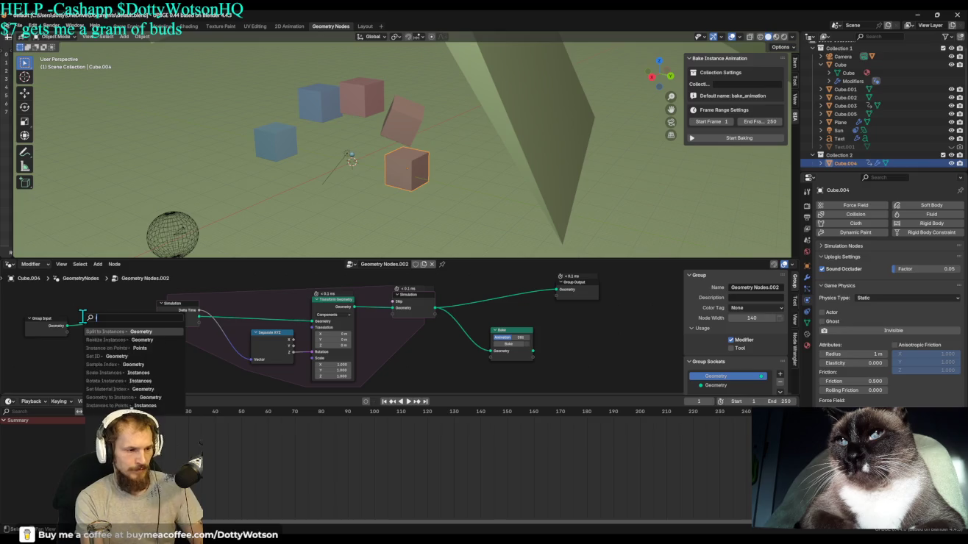
type("ce")
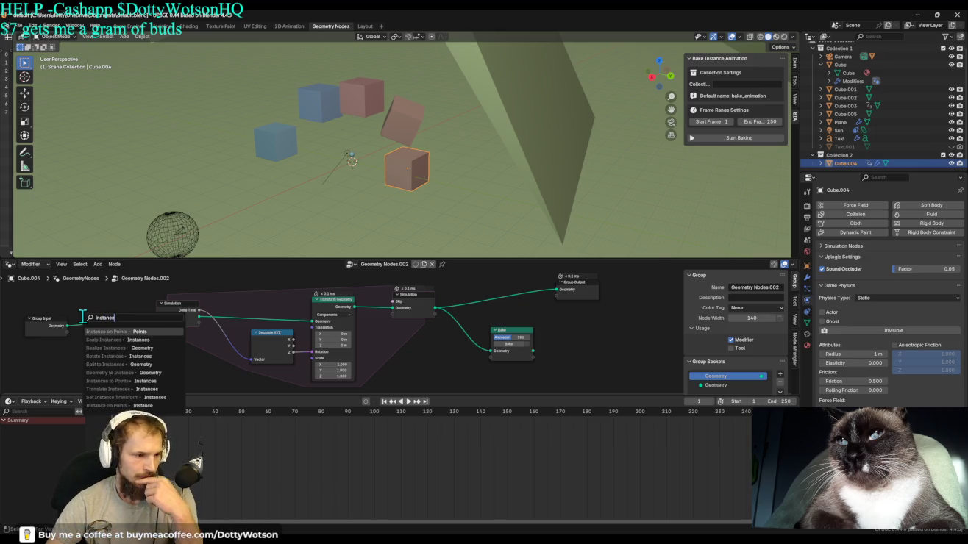
left_click(147, 373)
left_click(161, 373)
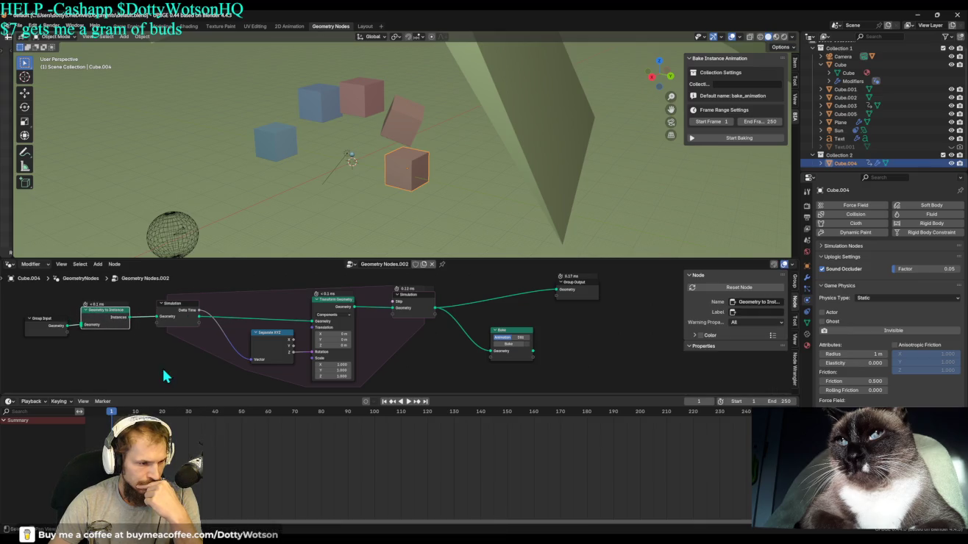
left_click(761, 147)
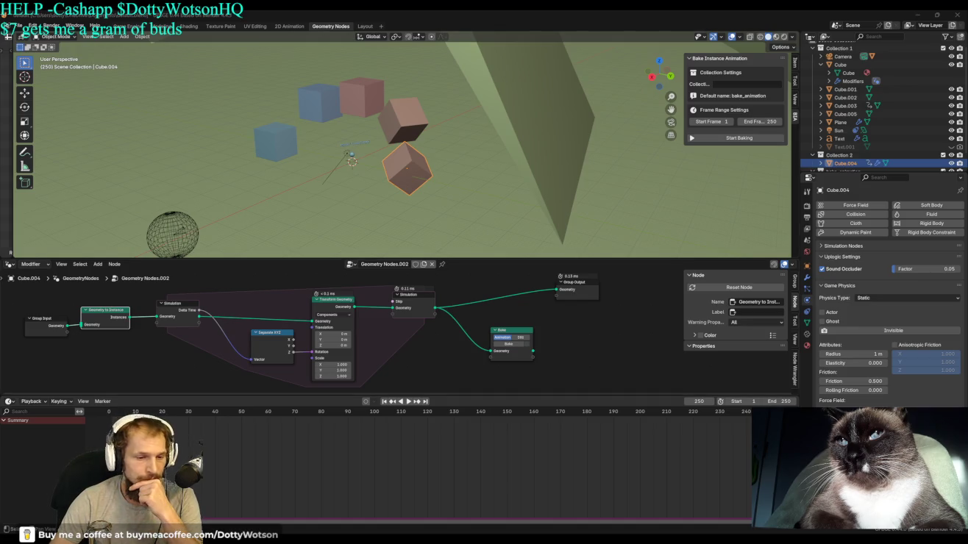
Replay the animation from frame 1 and hide Cube.004 in the viewport.
left_click(384, 401)
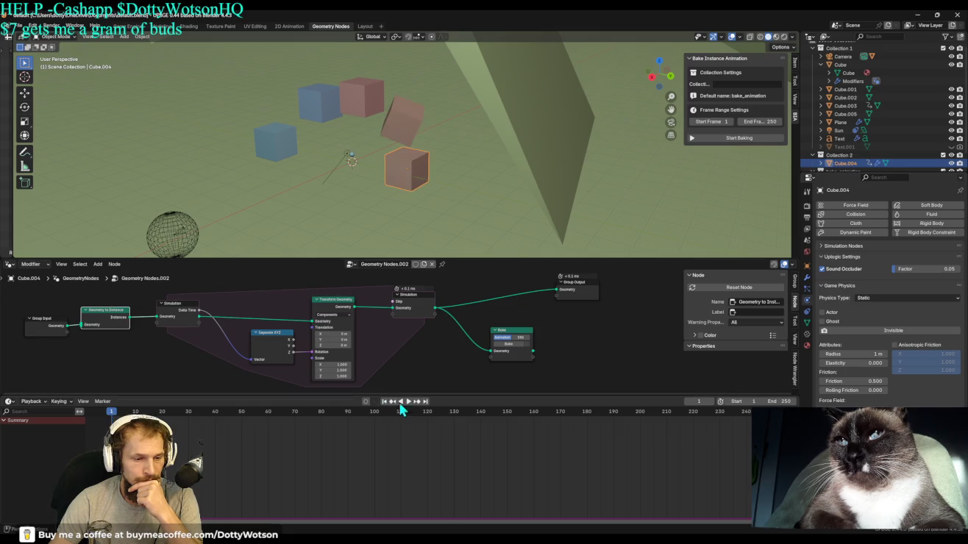
left_click(408, 401)
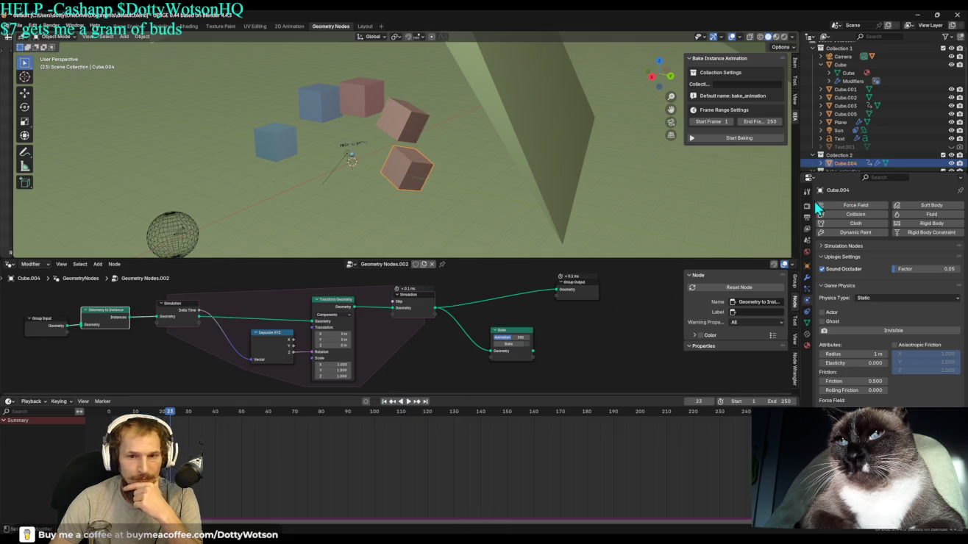
left_click(951, 163)
left_click(893, 319)
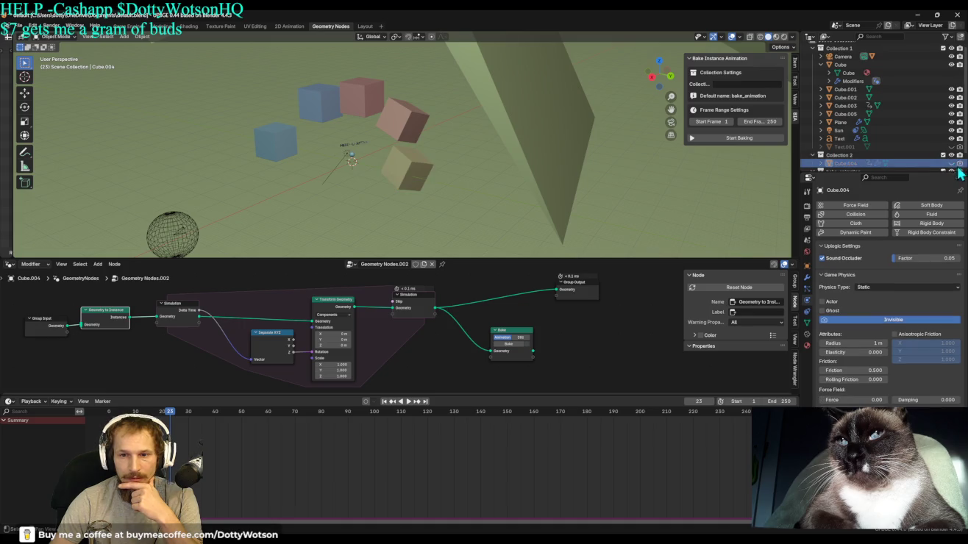
left_click(385, 401)
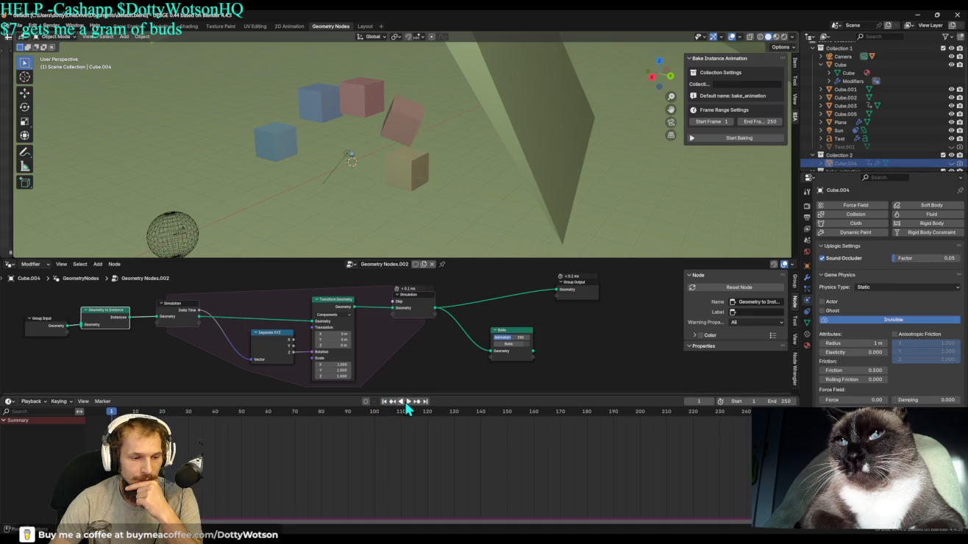
left_click(408, 401)
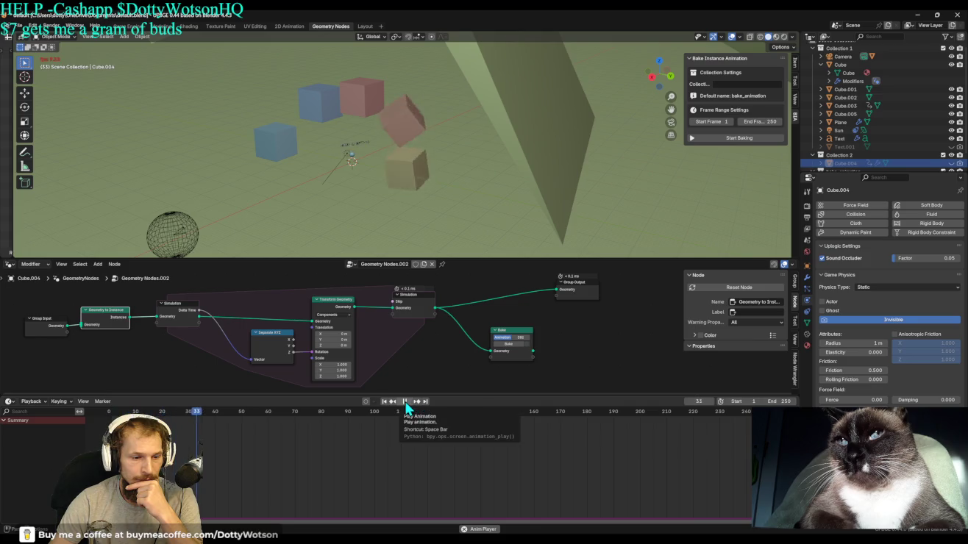
Delete the Bake node from Cube.004's node tree.
left_click(521, 338)
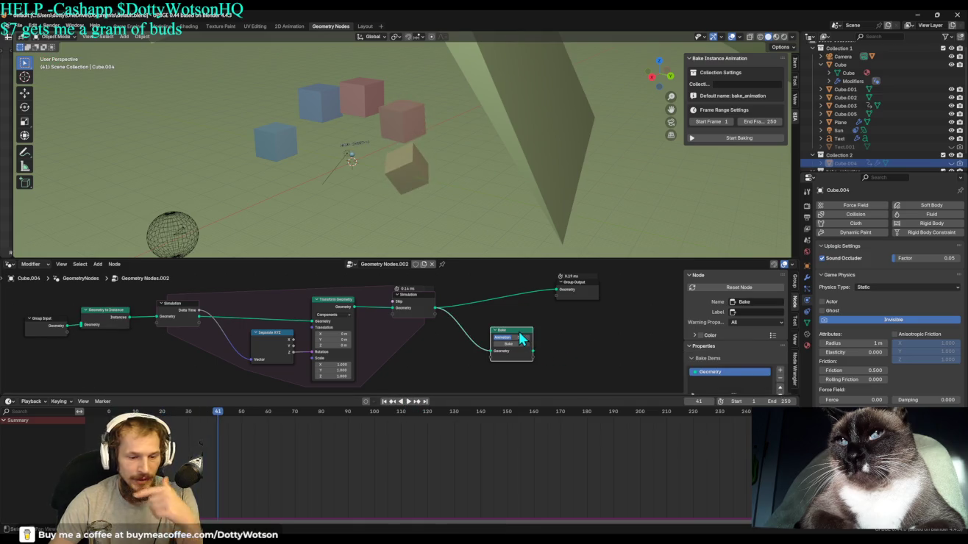
key("x")
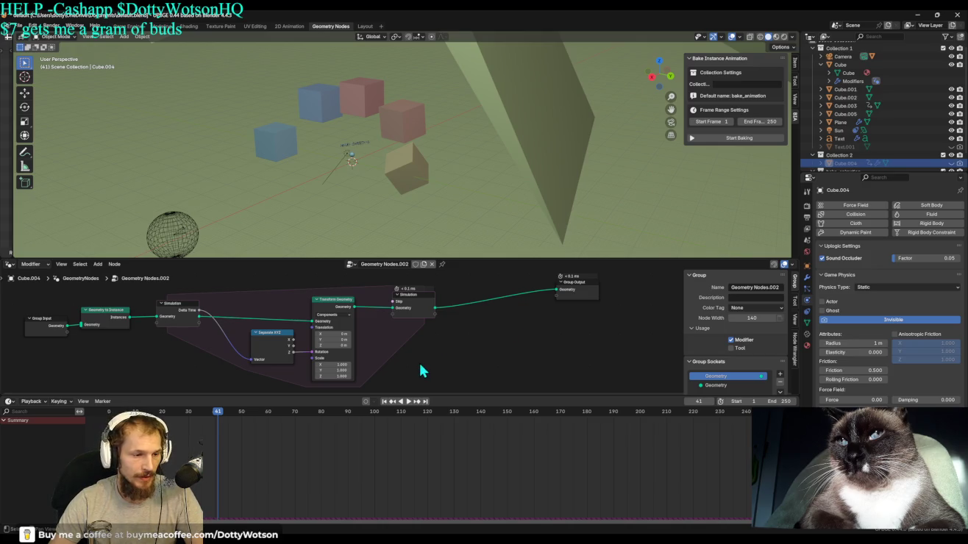
scroll(453, 356, "down", 2)
Delete the Transform Geometry and Separate XYZ nodes from the simulation zone.
scroll(482, 353, "down", 2)
scroll(481, 354, "down", 1)
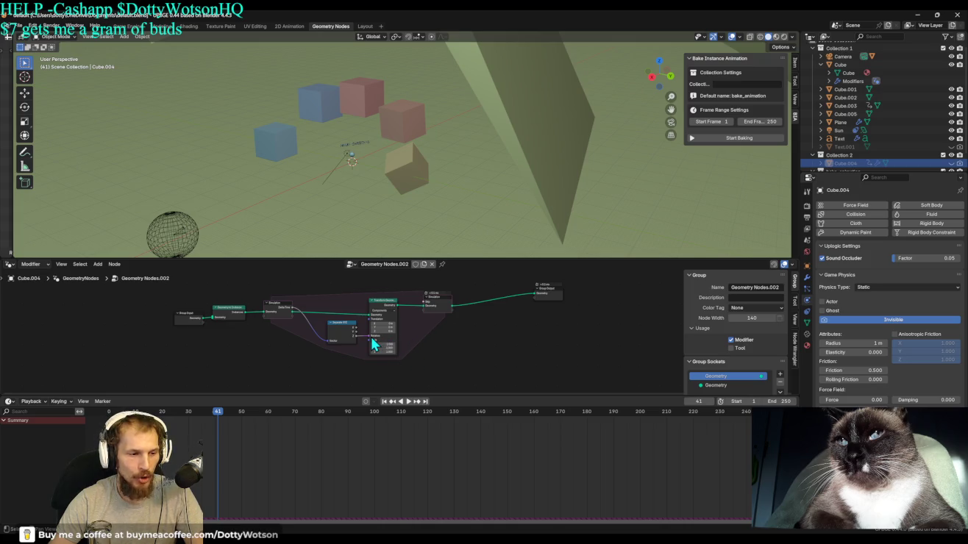
scroll(428, 366, "up", 1)
scroll(429, 365, "up", 1)
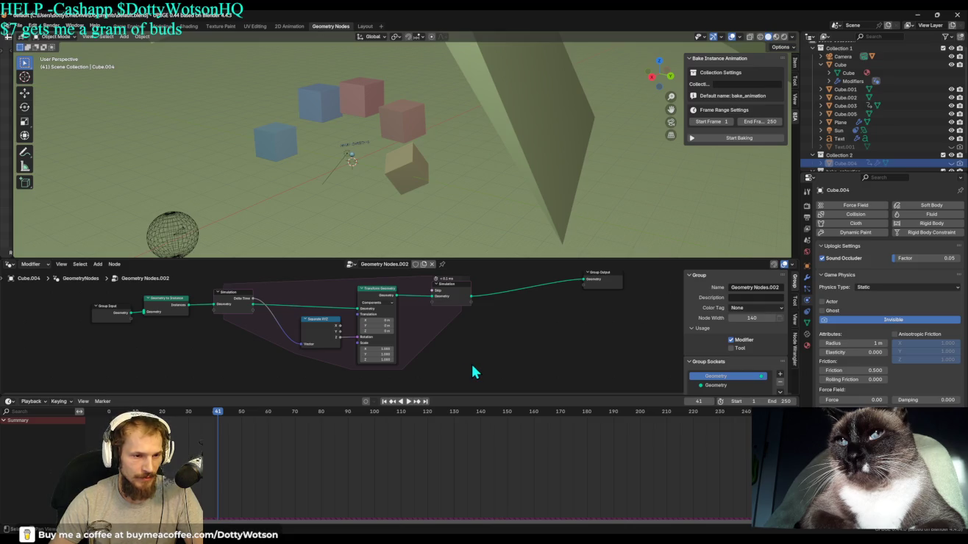
middle_click_drag(466, 359, 514, 347)
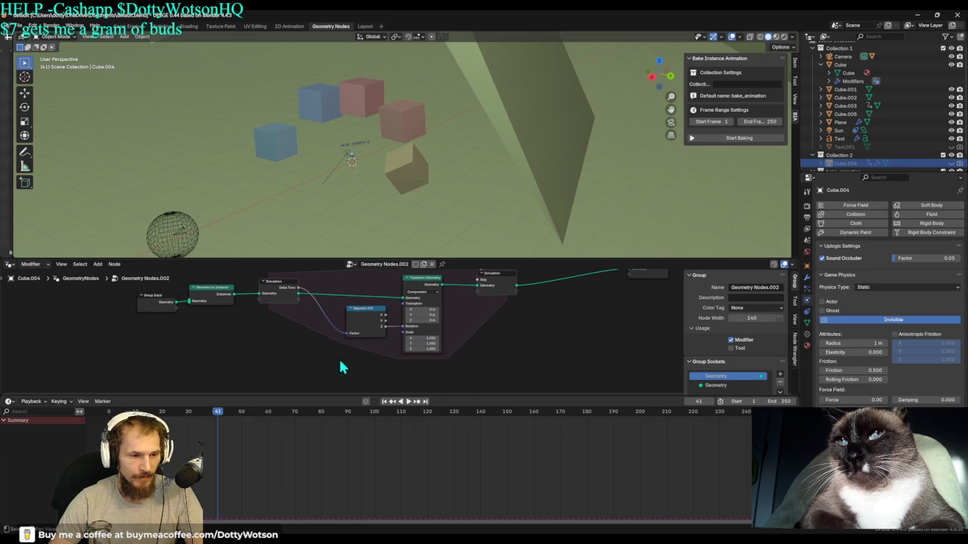
left_click(425, 283)
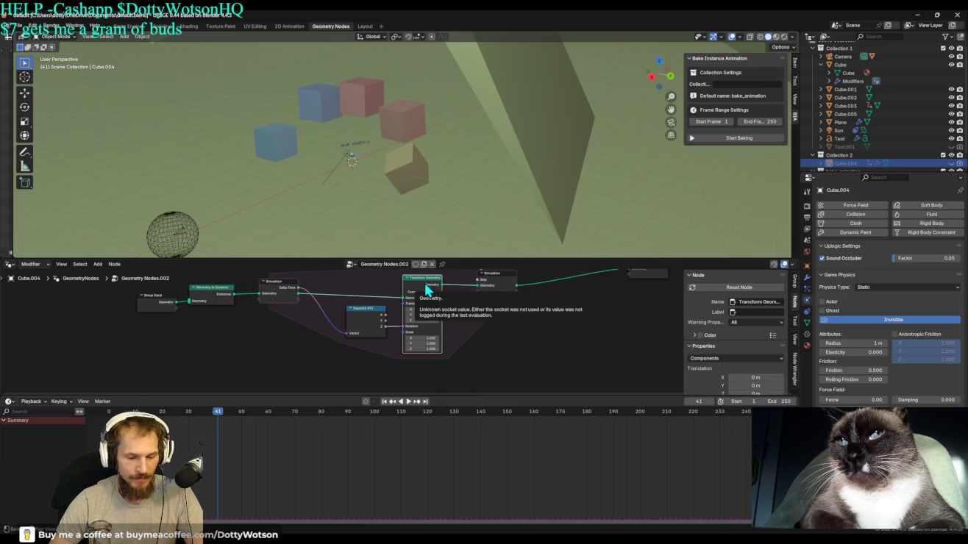
key("Delete")
left_click(373, 316)
key("Delete")
Add a Set Position node offsetting Z by -0.1 m, wired into Simulation Output.
left_click_drag(300, 290, 365, 278)
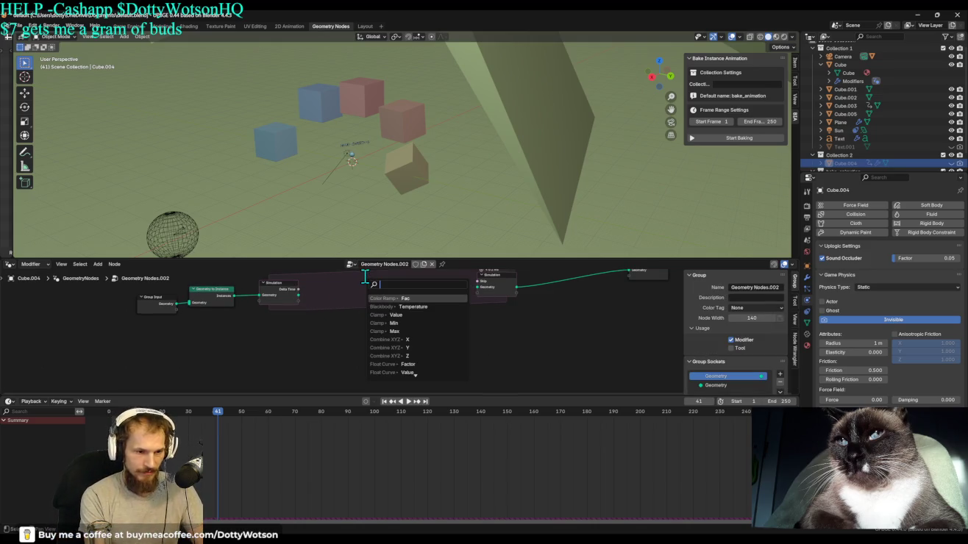
type("set pos")
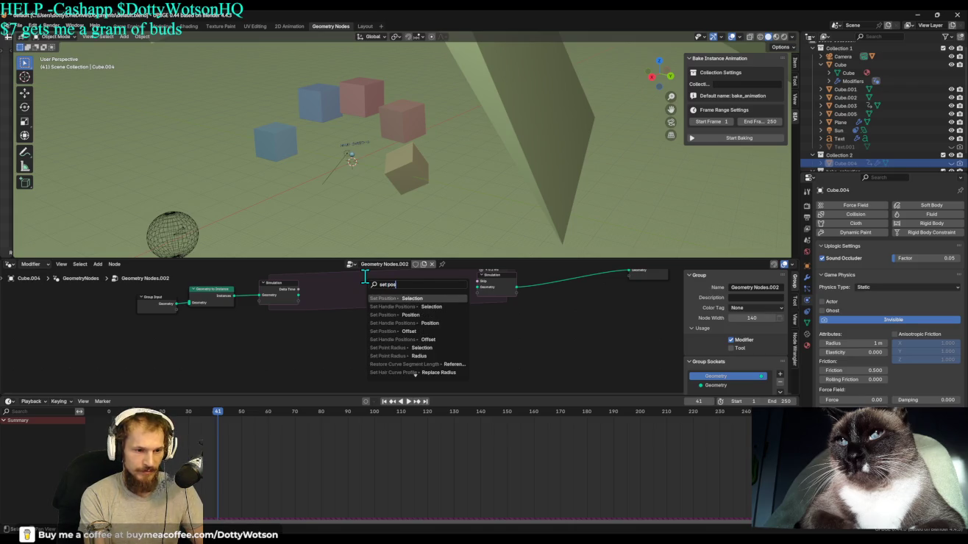
key("Return")
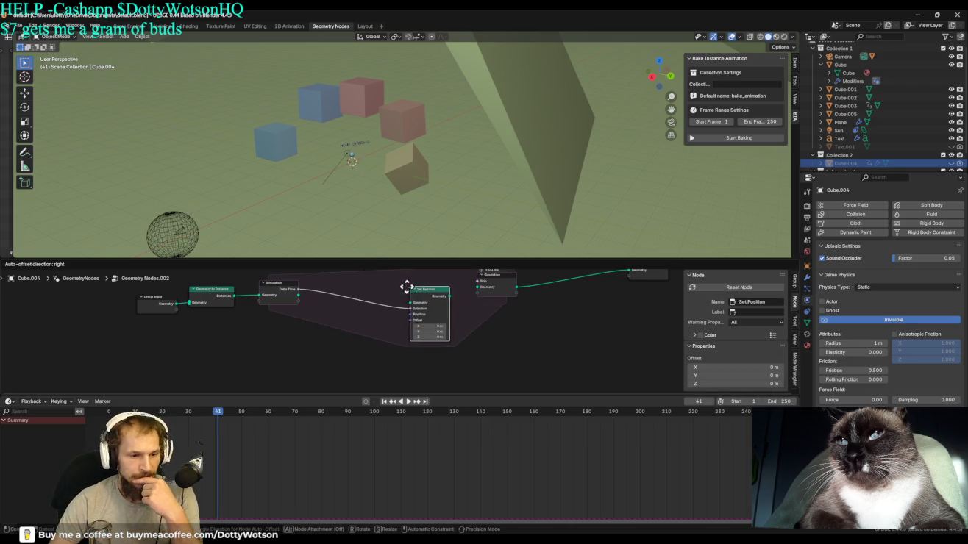
left_click(378, 286)
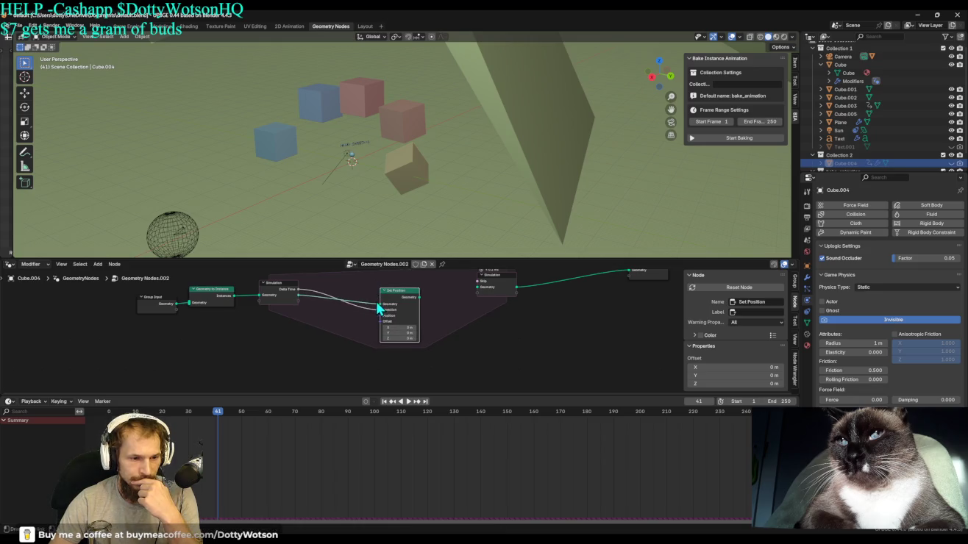
left_click_drag(420, 297, 478, 306)
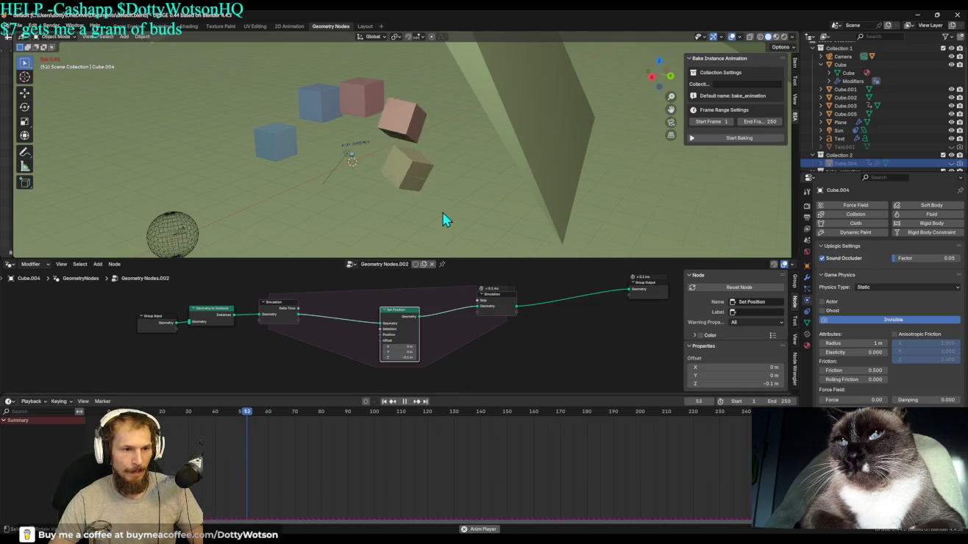
Unhide Text.001 and replay the falling animation from the start.
key("space")
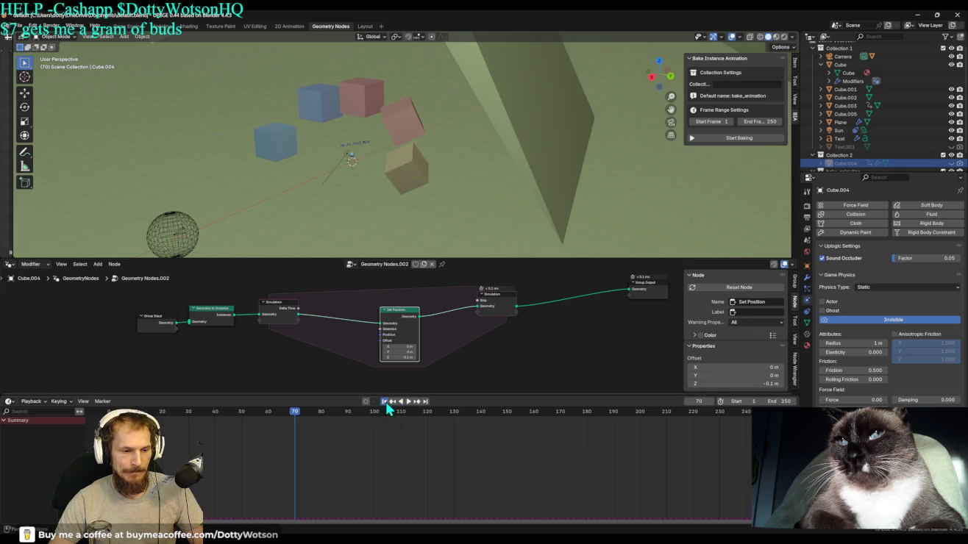
left_click(385, 401)
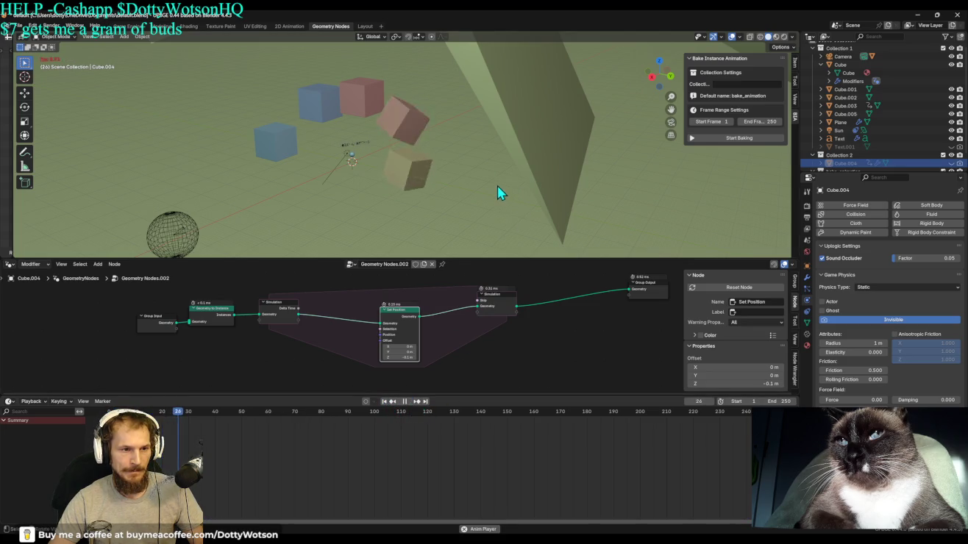
key("space")
left_click(952, 147)
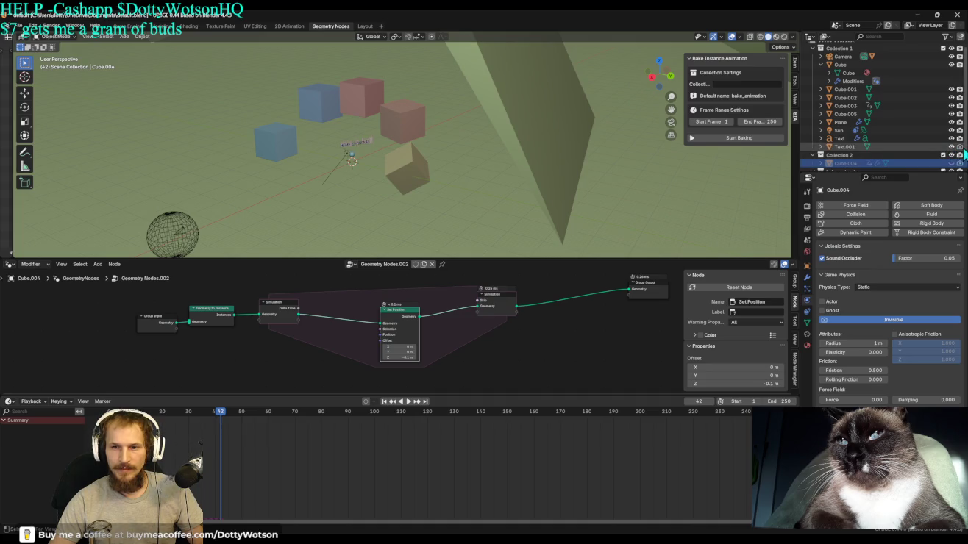
key("shift+Left")
key("space")
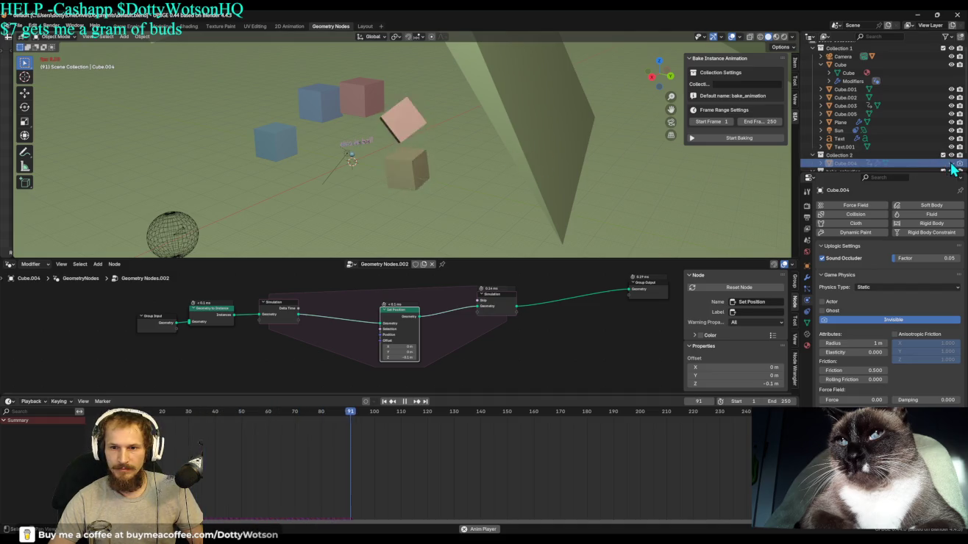
key("space")
key("shift+Left")
key("space")
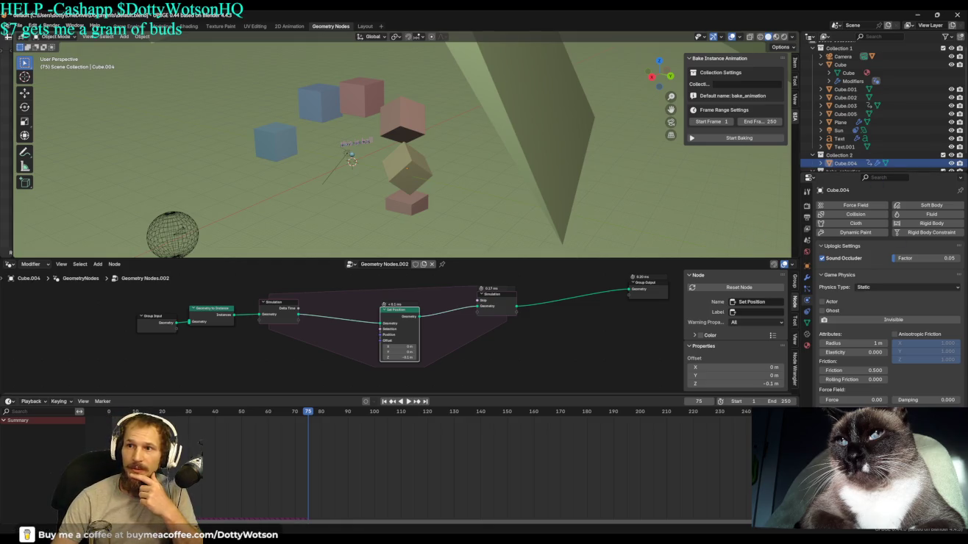
mouse_move(493, 229)
middle_mouse_down()
mouse_move(491, 190)
mouse_move(508, 194)
mouse_move(479, 194)
mouse_move(500, 190)
mouse_move(466, 169)
mouse_move(453, 142)
mouse_move(453, 151)
mouse_move(484, 128)
mouse_move(453, 130)
mouse_move(471, 155)
mouse_move(469, 124)
mouse_move(456, 157)
mouse_move(483, 152)
middle_mouse_up()
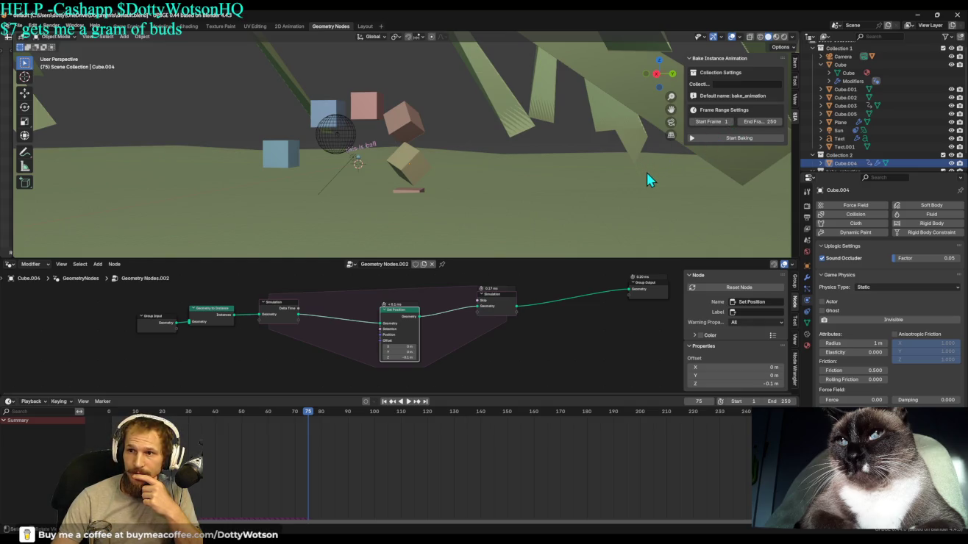
Look through the scene camera, run the ball game, then exit with Esc.
mouse_move(472, 187)
middle_mouse_down()
mouse_move(465, 184)
mouse_move(476, 190)
mouse_move(471, 196)
mouse_move(452, 172)
mouse_move(470, 186)
mouse_move(434, 194)
mouse_move(451, 190)
mouse_move(430, 184)
mouse_move(456, 182)
mouse_move(367, 178)
mouse_move(345, 198)
mouse_move(433, 178)
mouse_move(367, 190)
mouse_move(453, 191)
mouse_move(434, 183)
middle_mouse_up()
scroll(435, 192, "up", 2)
left_click(670, 122)
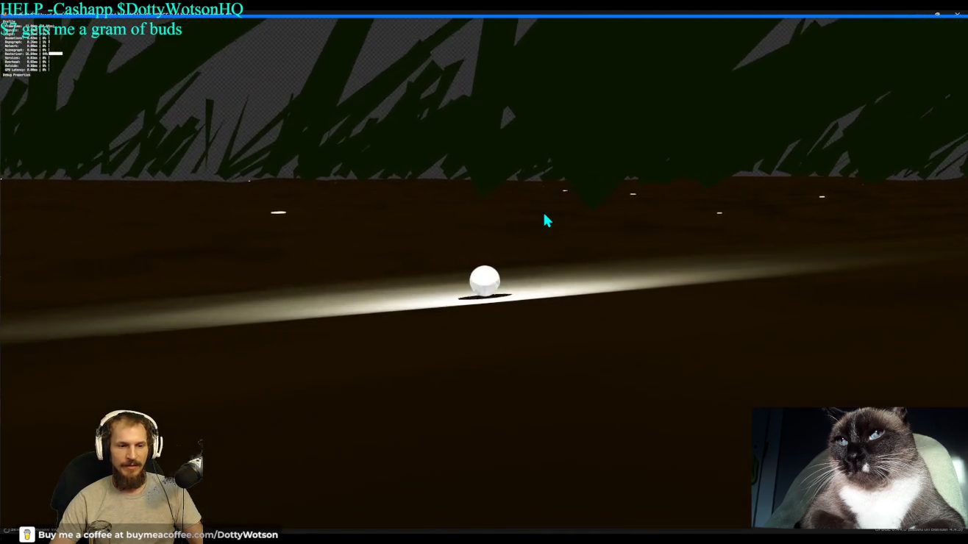
key("Escape")
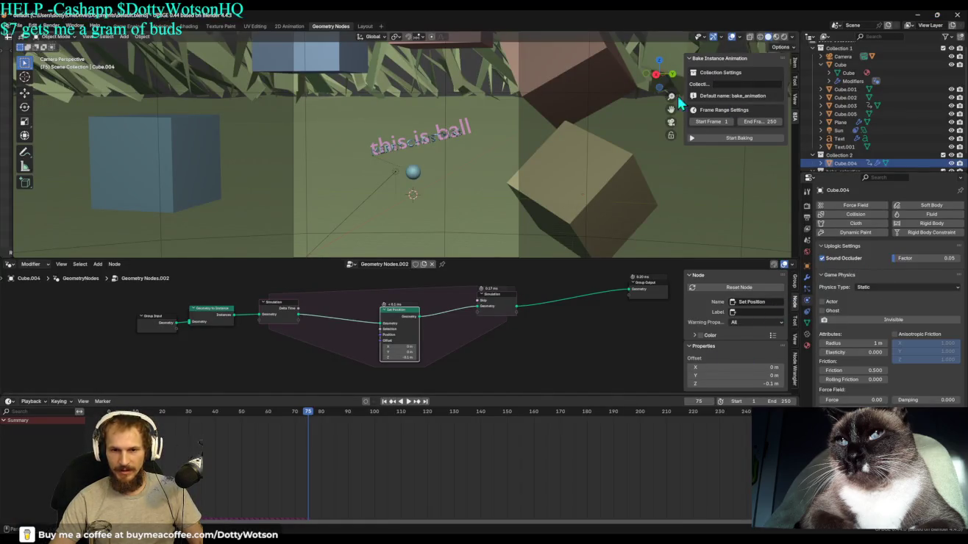
Select the ball and load the Logic Node Editor tree in the bottom area.
left_click(417, 172)
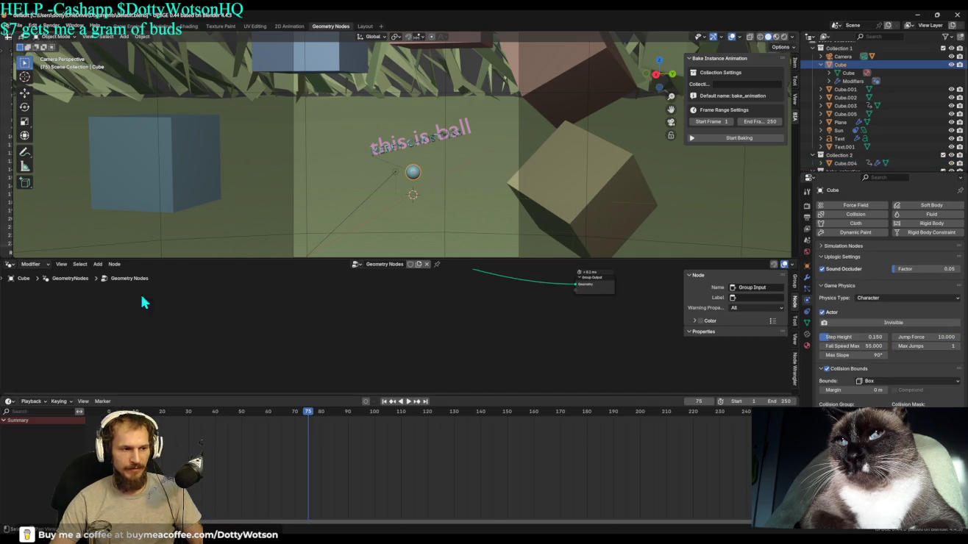
left_click(9, 264)
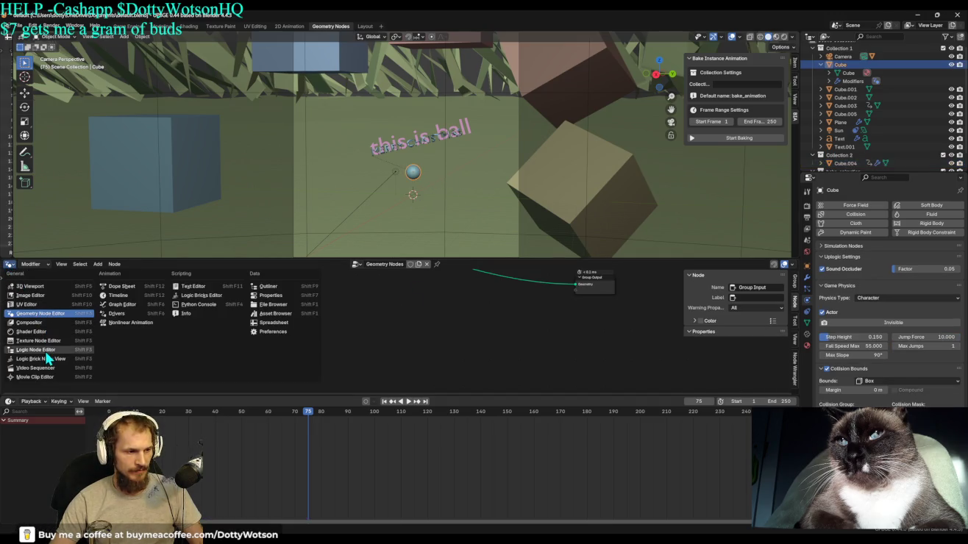
left_click(44, 359)
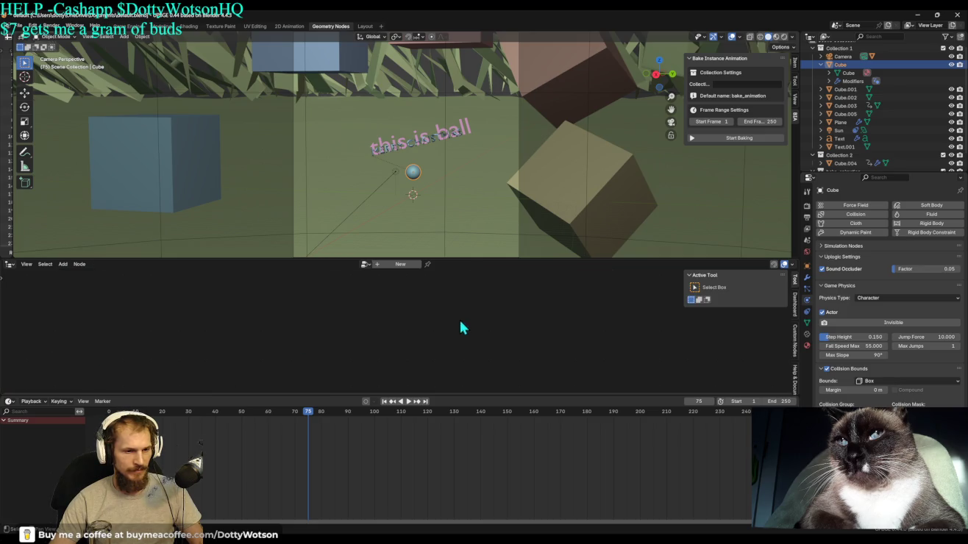
left_click(363, 265)
left_click(388, 283)
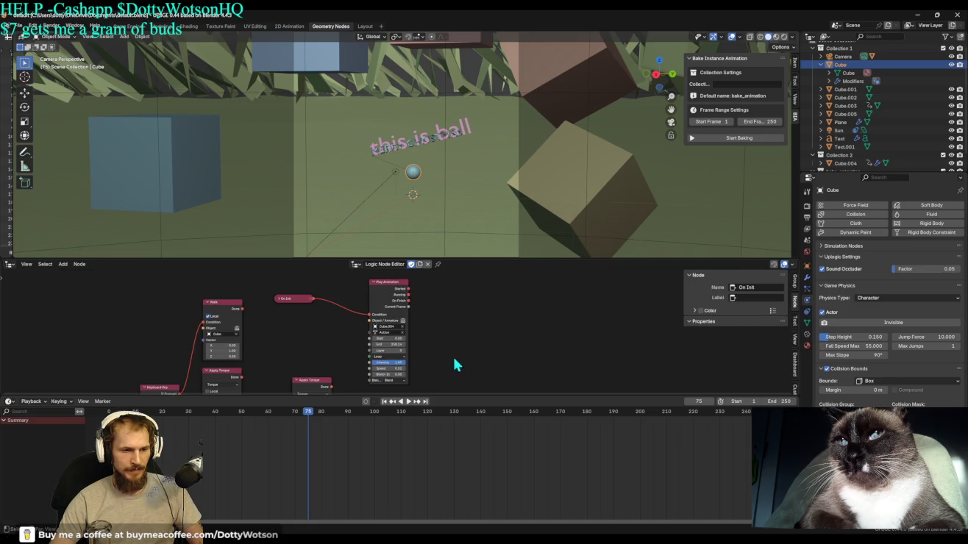
Pan the logic graph to inspect the Keyboard Key and Apply Torque nodes.
mouse_move(475, 352)
middle_mouse_down()
mouse_move(553, 367)
mouse_move(613, 303)
mouse_move(335, 282)
middle_mouse_up()
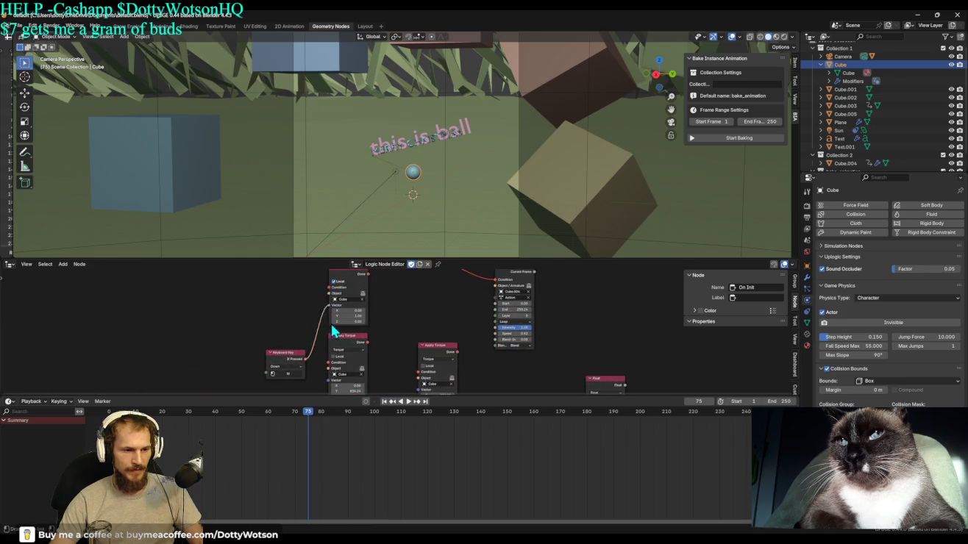
mouse_move(435, 311)
middle_mouse_down()
mouse_move(391, 382)
mouse_move(412, 361)
middle_mouse_up()
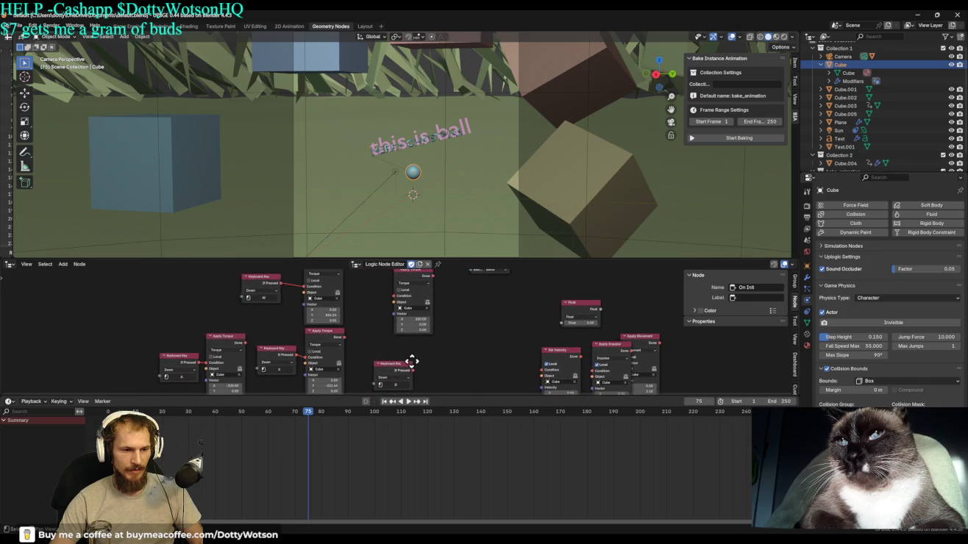
mouse_move(456, 326)
middle_mouse_down()
mouse_move(473, 283)
mouse_move(493, 342)
mouse_move(449, 378)
middle_mouse_up()
left_click_drag(440, 381, 431, 327)
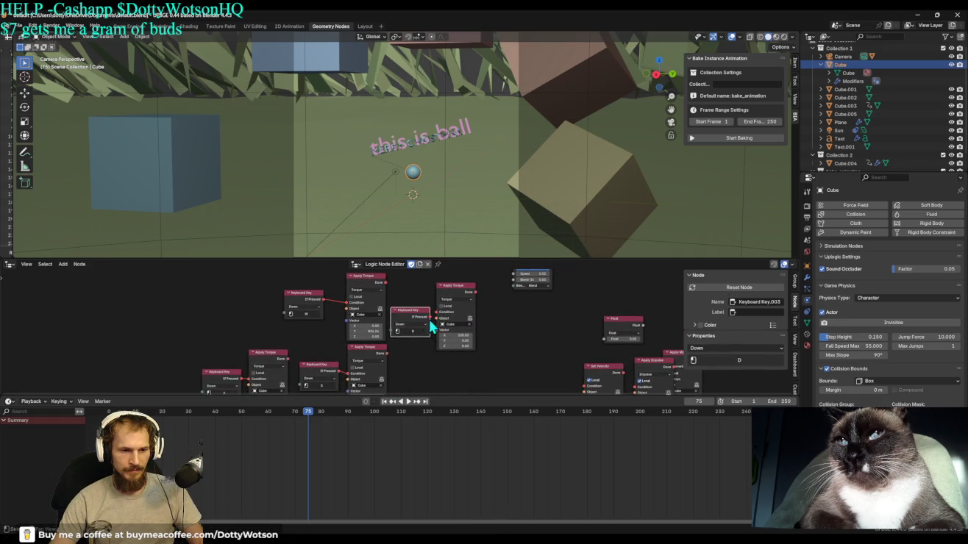
middle_click_drag(538, 331, 438, 338)
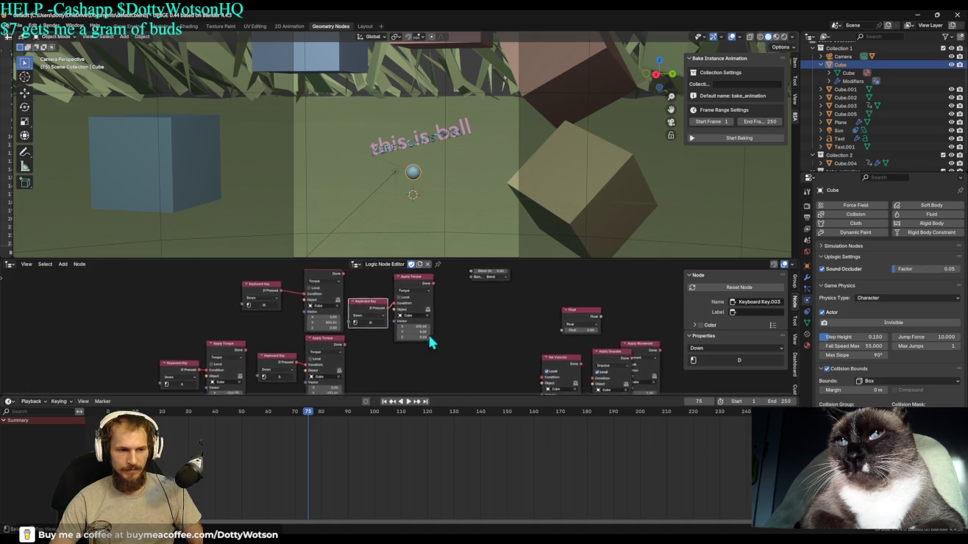
left_click(873, 300)
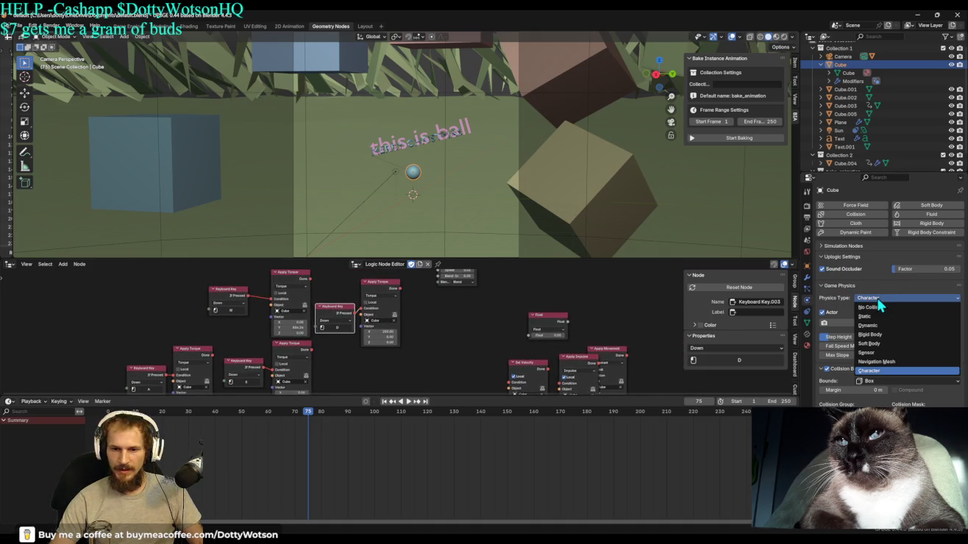
Set the Cube's Physics Type to Rigid Body and play-test the rolling ball enlarged.
left_click(886, 336)
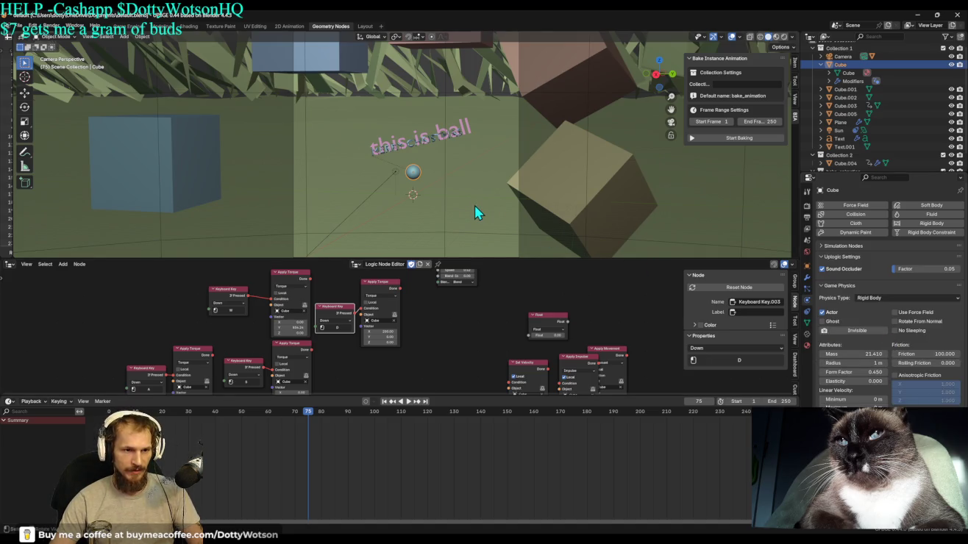
key("p")
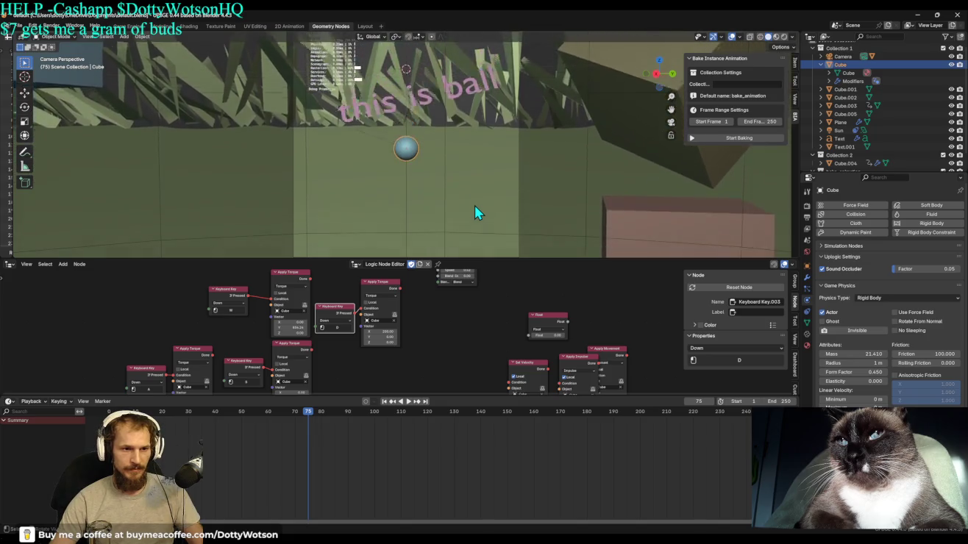
key("Escape")
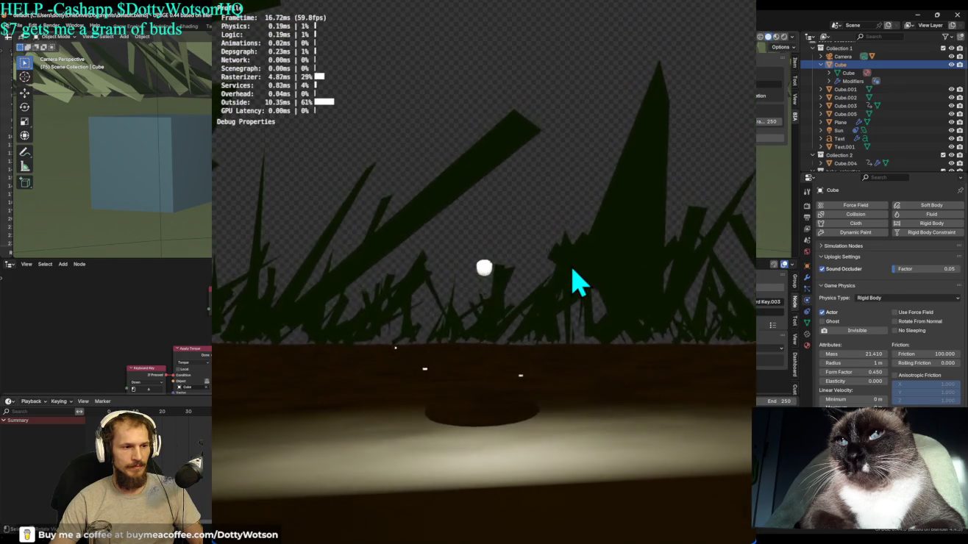
double_click(708, 9)
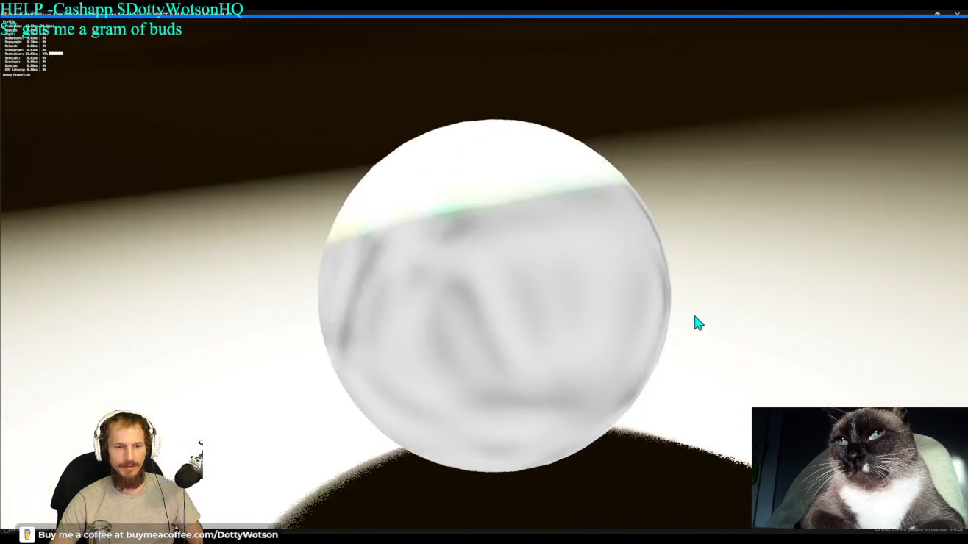
key("Escape")
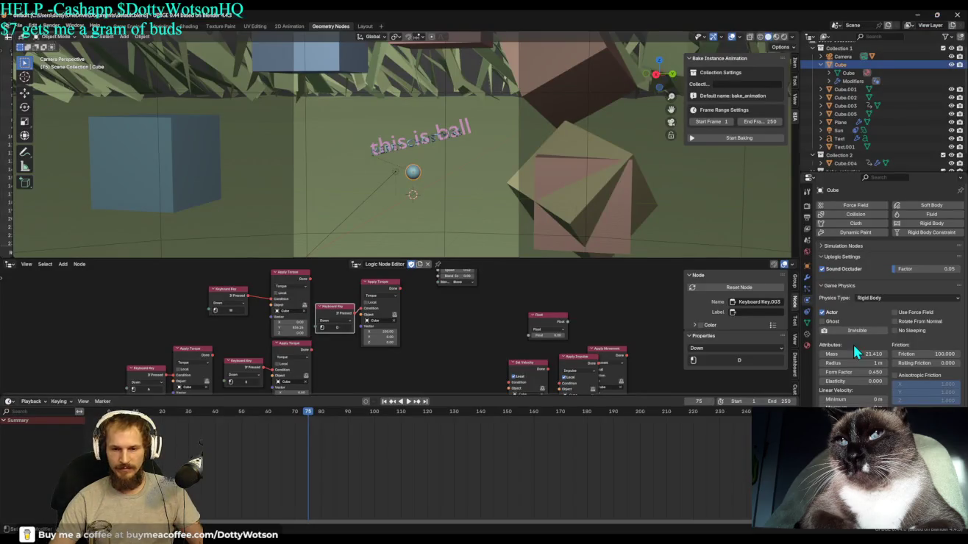
scroll(855, 353, "down", 2)
scroll(864, 347, "down", 3)
left_click(886, 412)
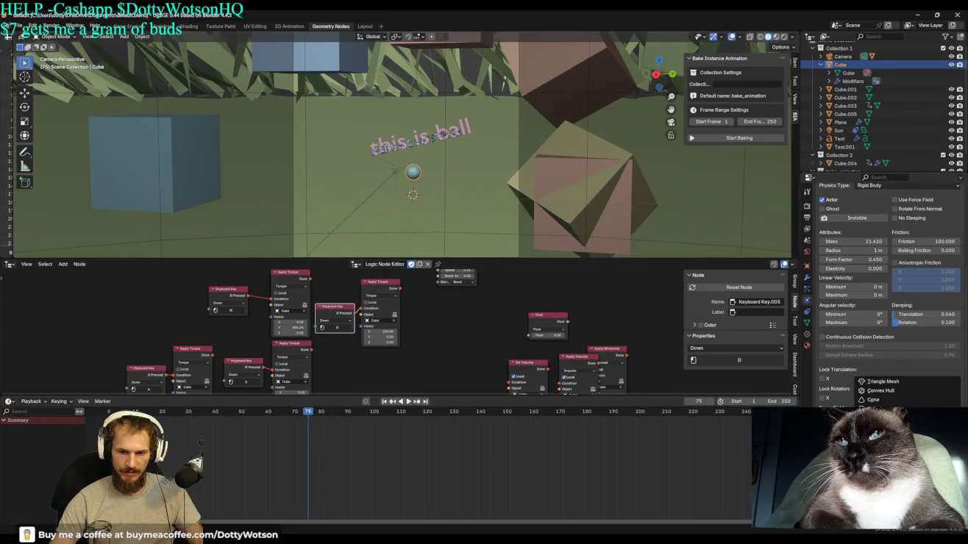
left_click(892, 397)
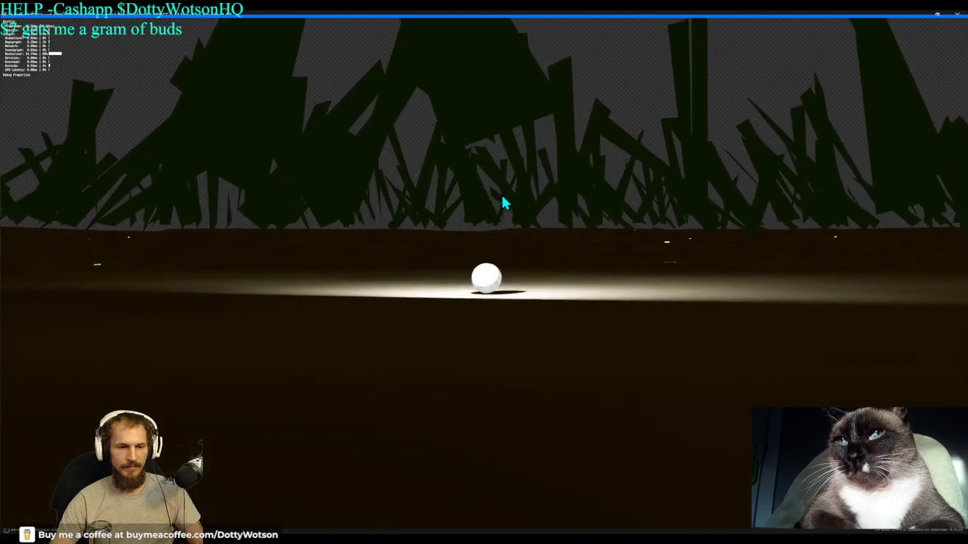
key("Escape")
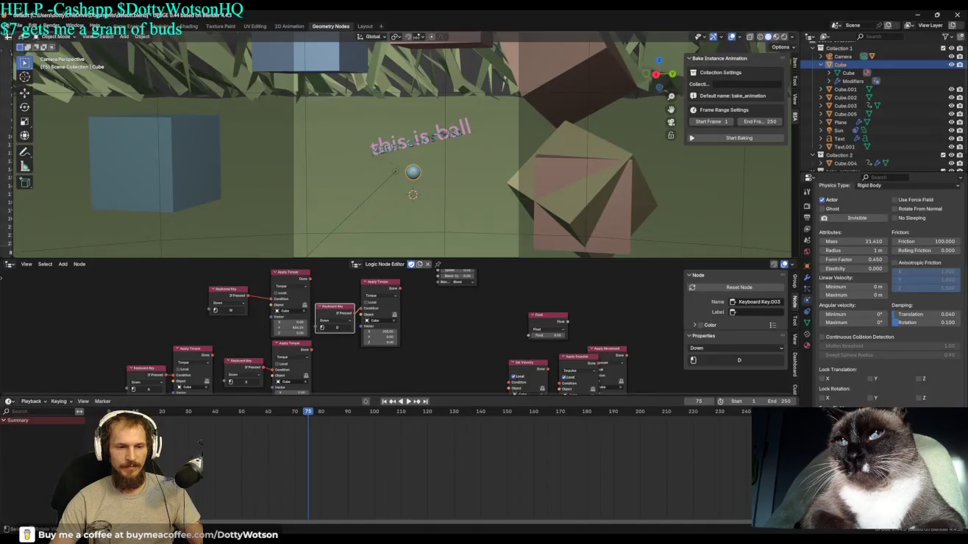
scroll(869, 258, "up", 2)
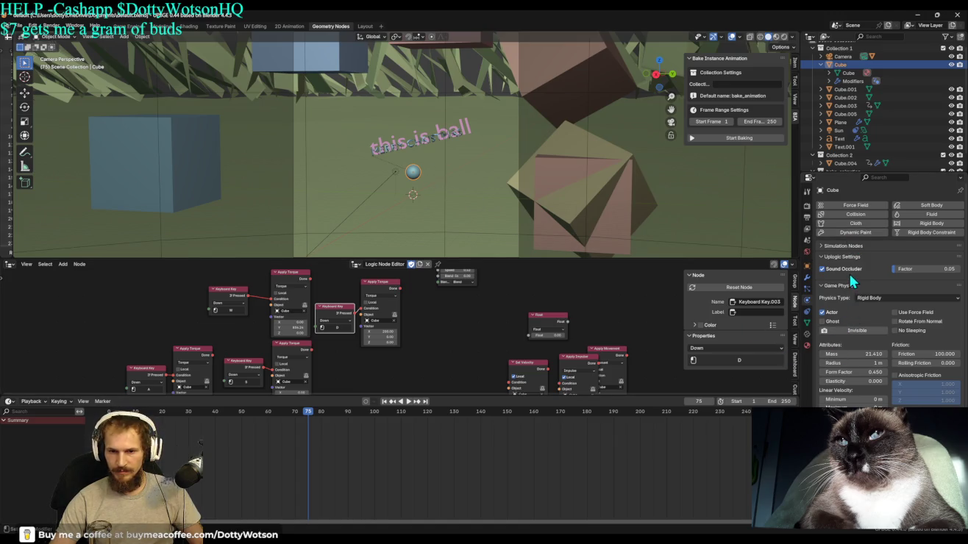
Enable Physics Visualization under Game Debug and run the game fullscreen to see collision outlines.
left_click(807, 214)
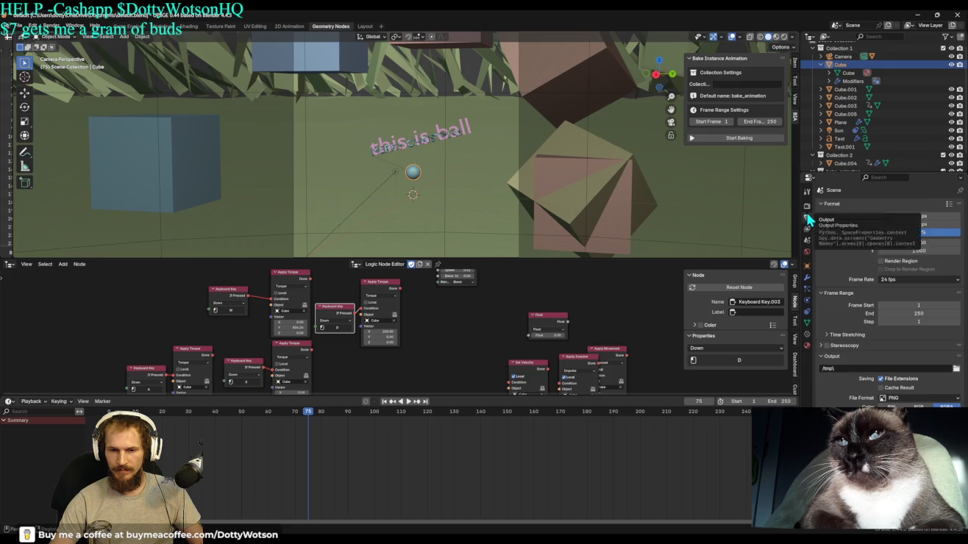
left_click(808, 204)
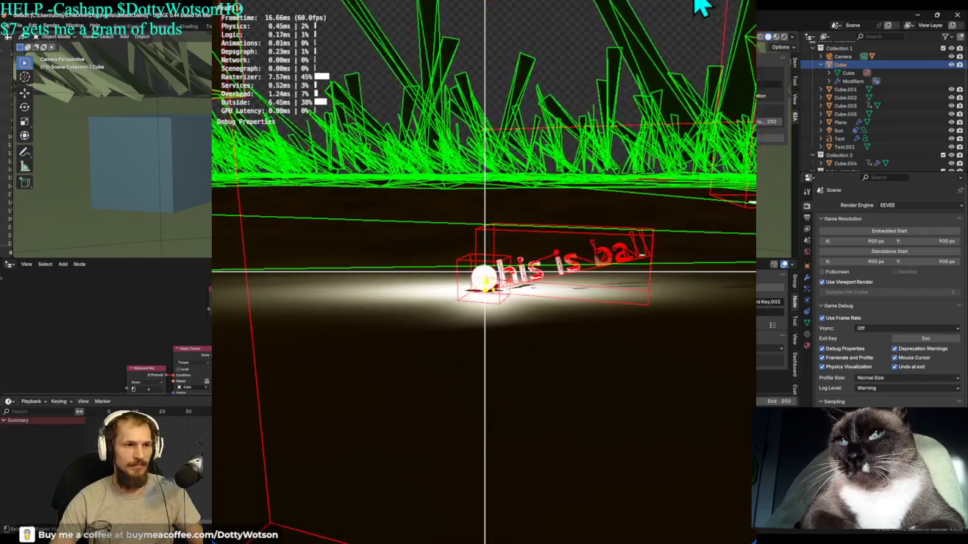
key("ctrl+alt+space")
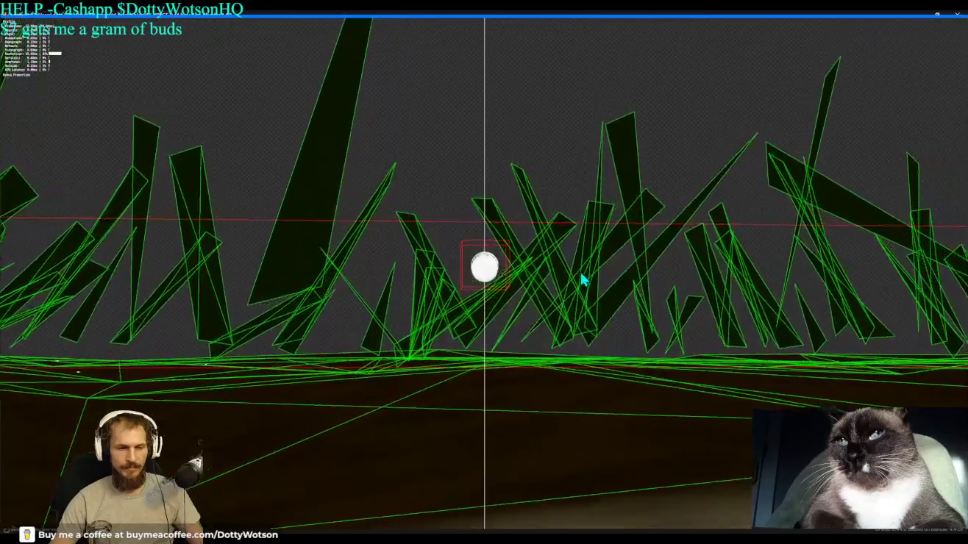
key("Escape")
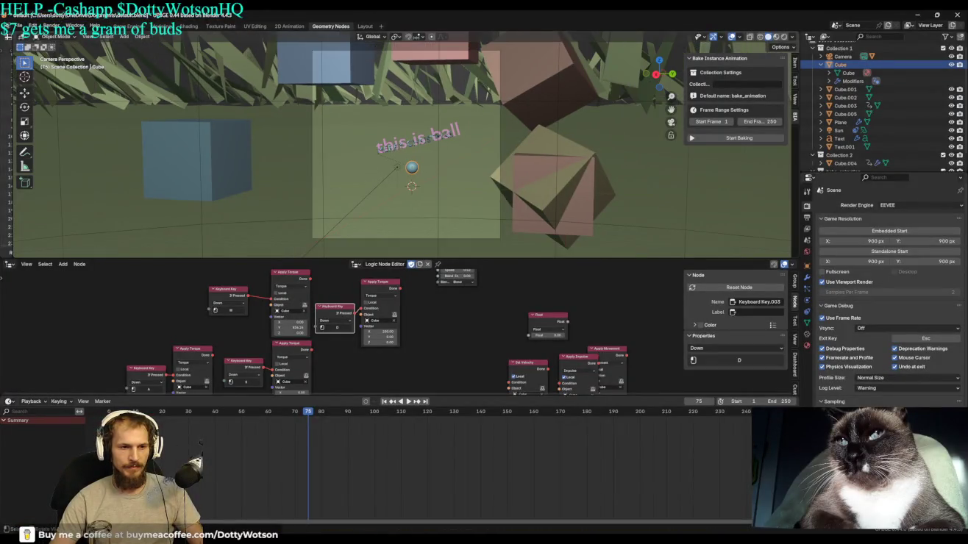
mouse_move(457, 182)
middle_mouse_down()
mouse_move(497, 194)
mouse_move(524, 177)
mouse_move(479, 167)
mouse_move(521, 207)
mouse_move(410, 200)
mouse_move(455, 178)
mouse_move(476, 204)
mouse_move(512, 183)
mouse_move(500, 168)
middle_mouse_up()
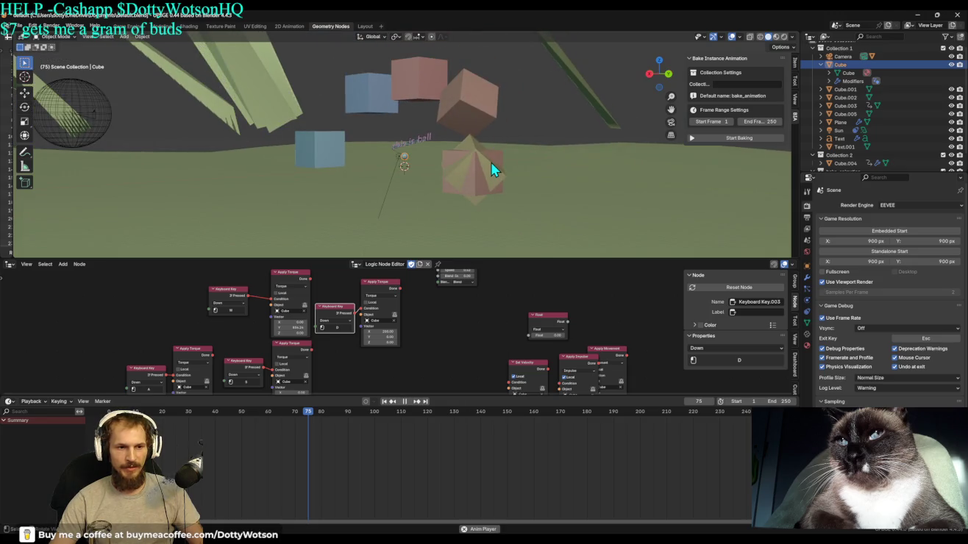
Play to frame 113, show Cube.004's geometry node tree, then select the Instance_001 cube.
key("space")
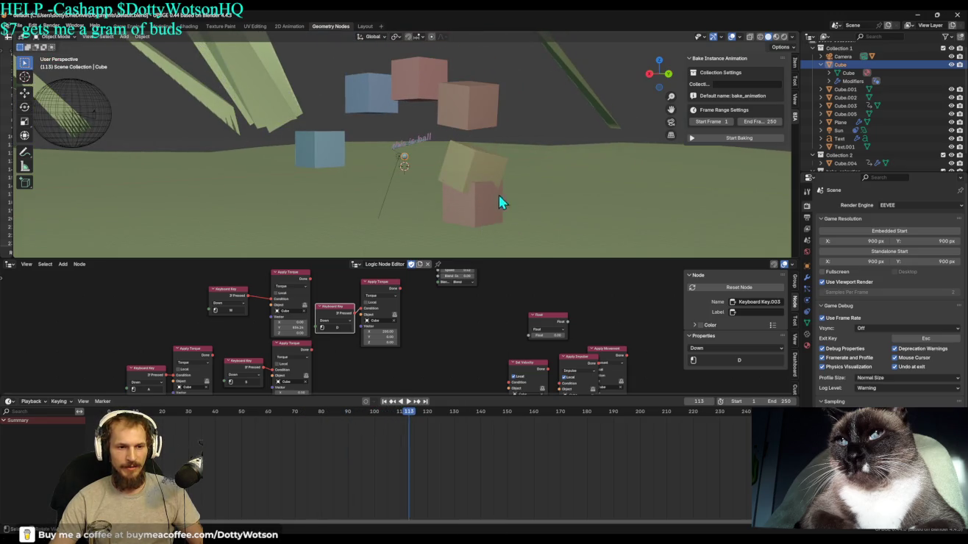
left_click(493, 210)
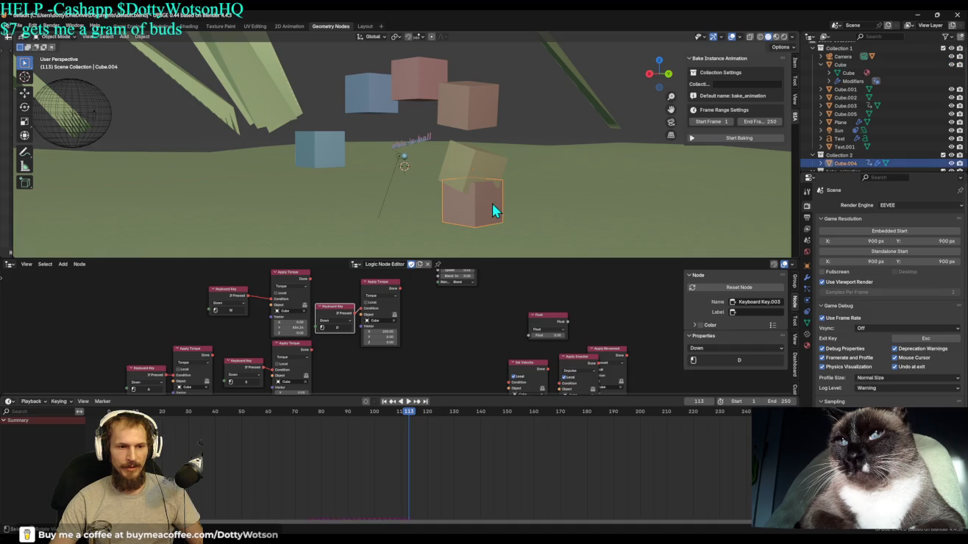
left_click(11, 264)
left_click(40, 320)
scroll(398, 312, "up", 4)
scroll(442, 309, "down", 1)
scroll(438, 315, "down", 1)
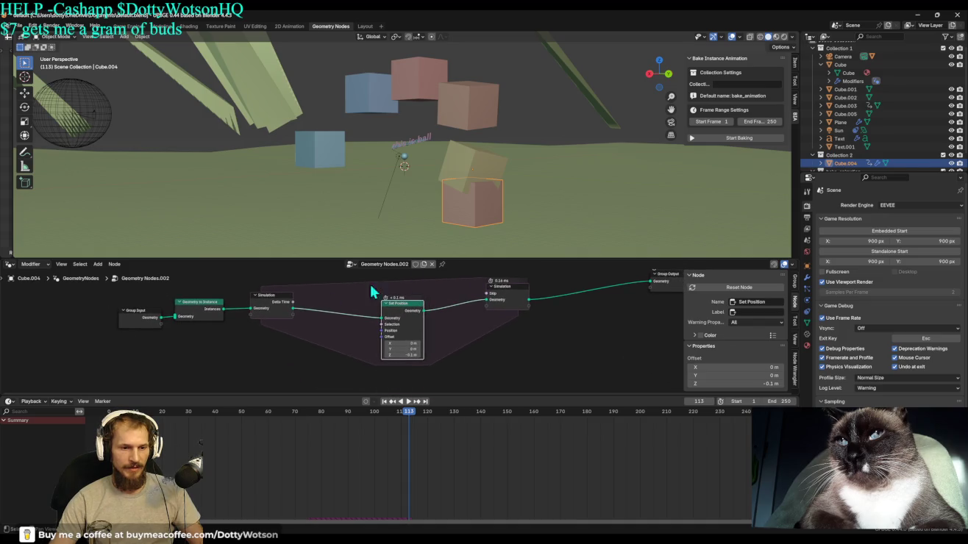
left_click(467, 156)
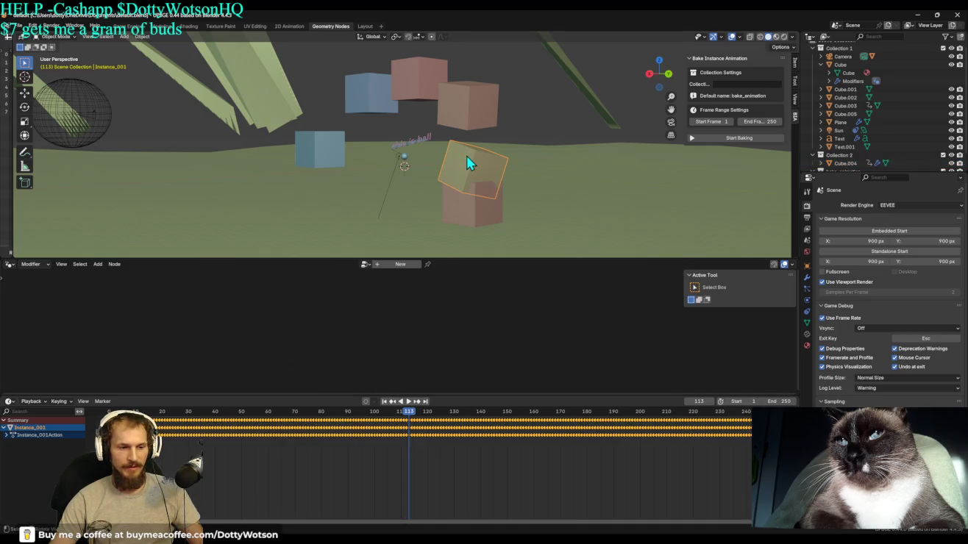
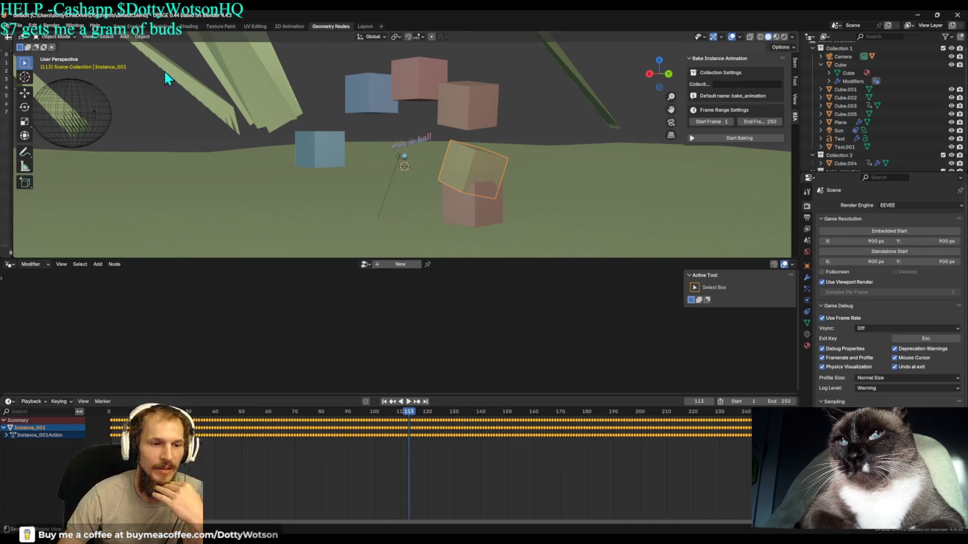
Make Cube.004 active, view the cubes from above, and start saving the scene under a new name.
left_click(392, 182)
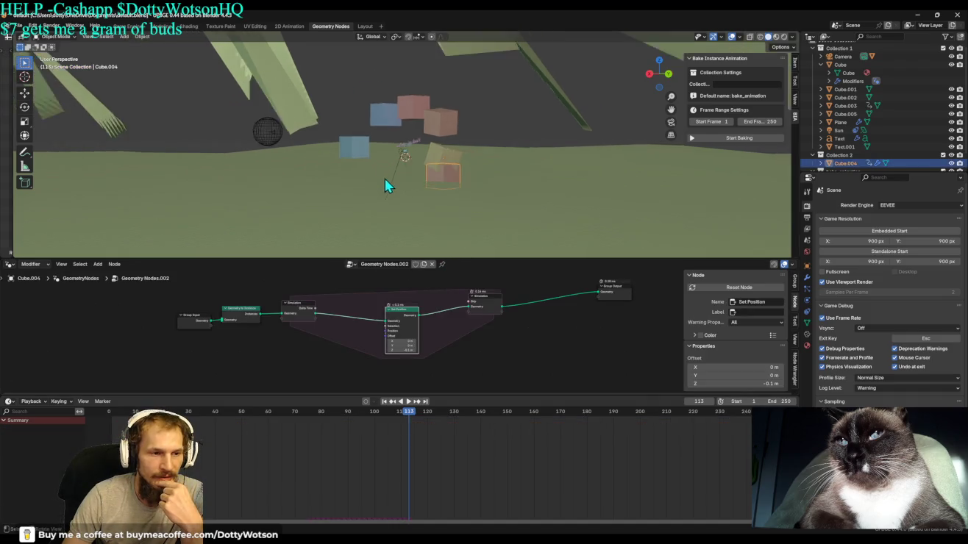
middle_click_drag(391, 181, 418, 153)
scroll(417, 152, "up", 5)
scroll(427, 147, "up", 3)
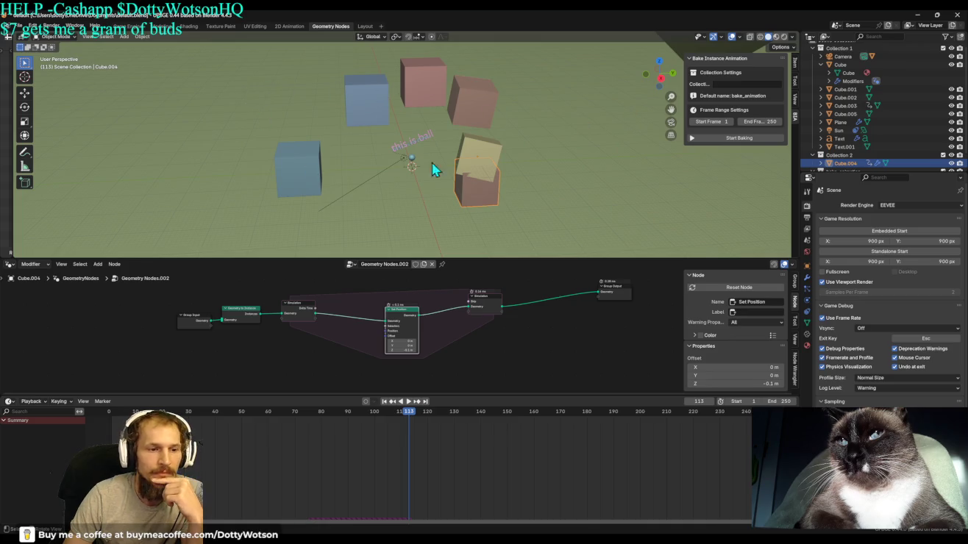
left_click(10, 26)
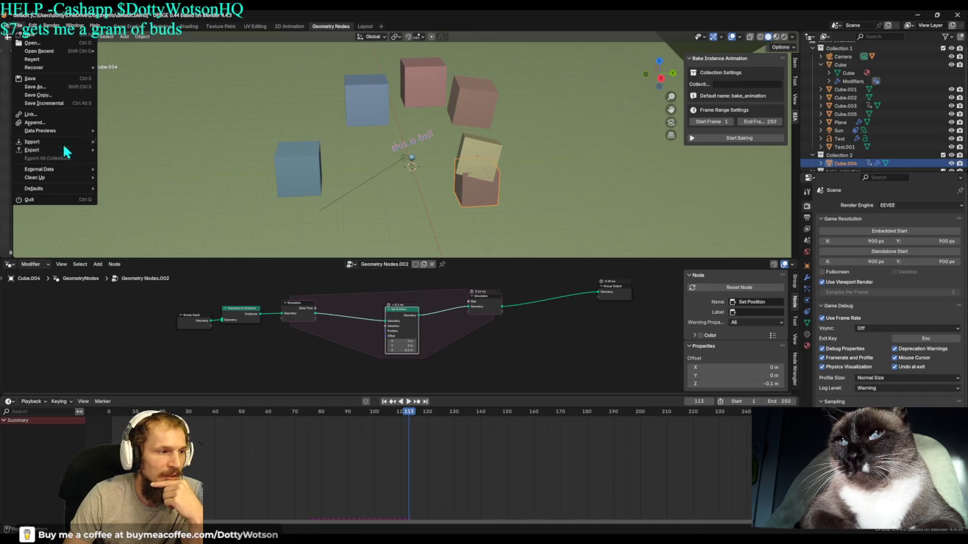
left_click(55, 86)
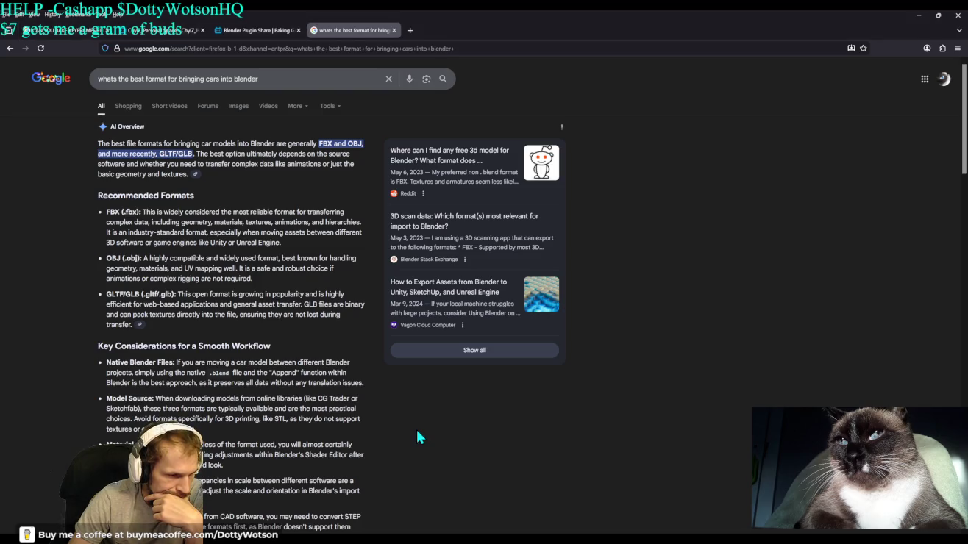
Read the AI overview on car formats and highlight its Model Source paragraph.
scroll(416, 437, "down", 2)
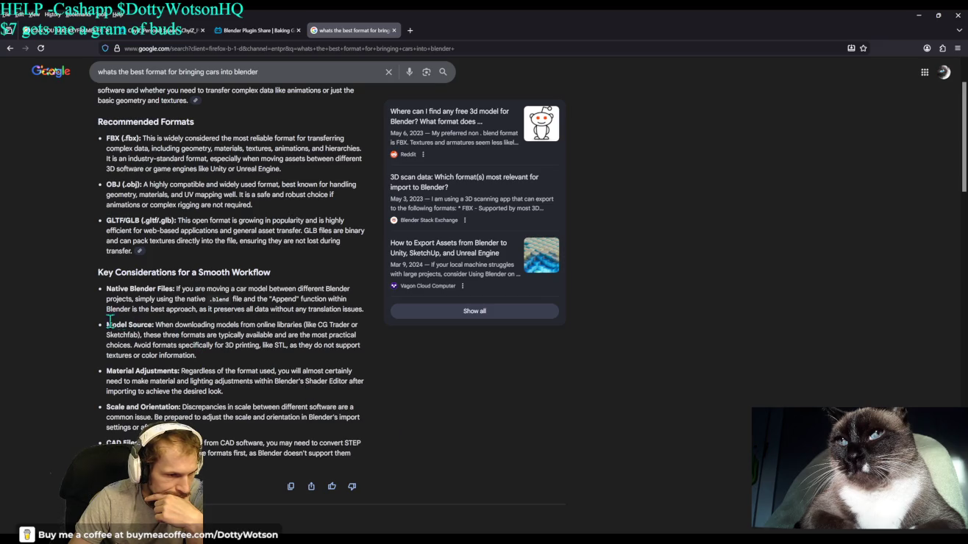
left_click_drag(86, 328, 346, 364)
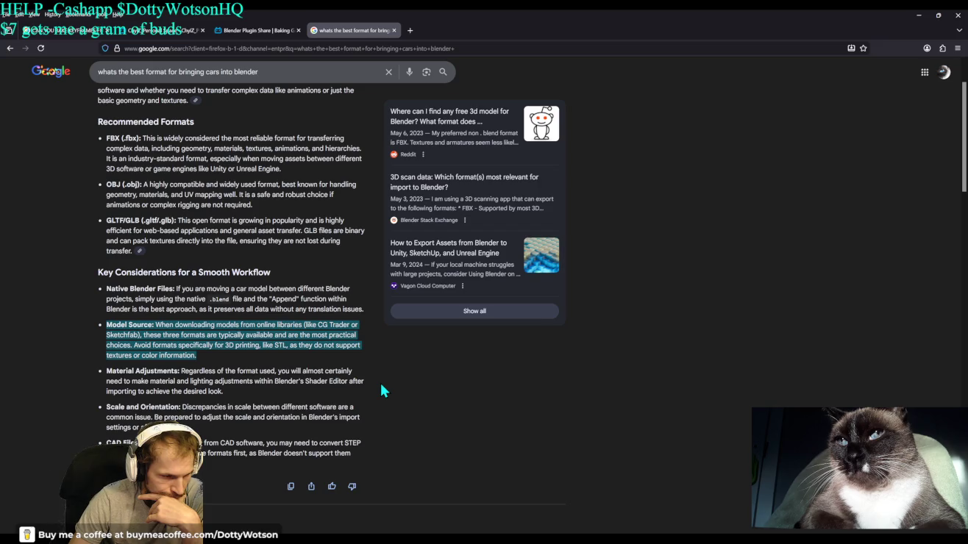
scroll(382, 389, "up", 2)
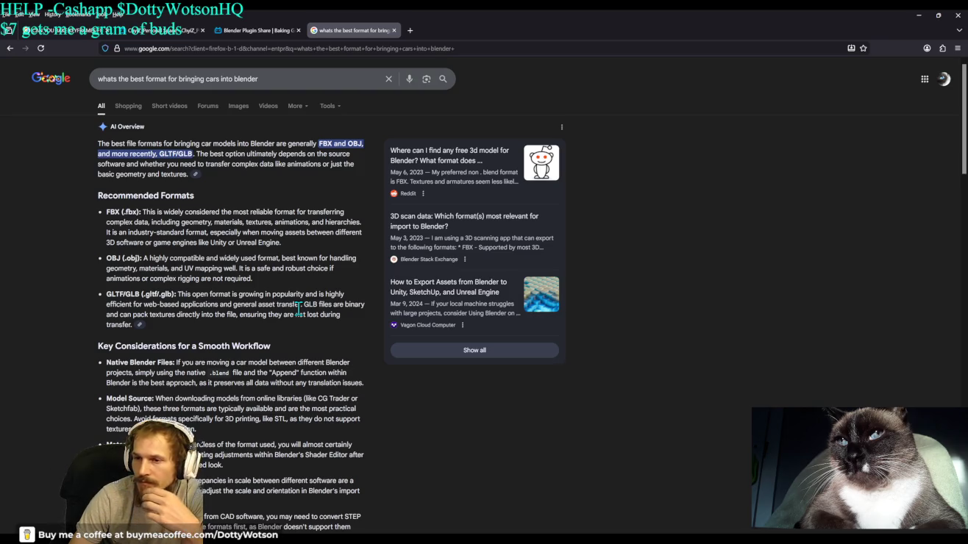
Search '.meta and blender' and expand the full AI overview.
left_click_drag(276, 80, 146, 80)
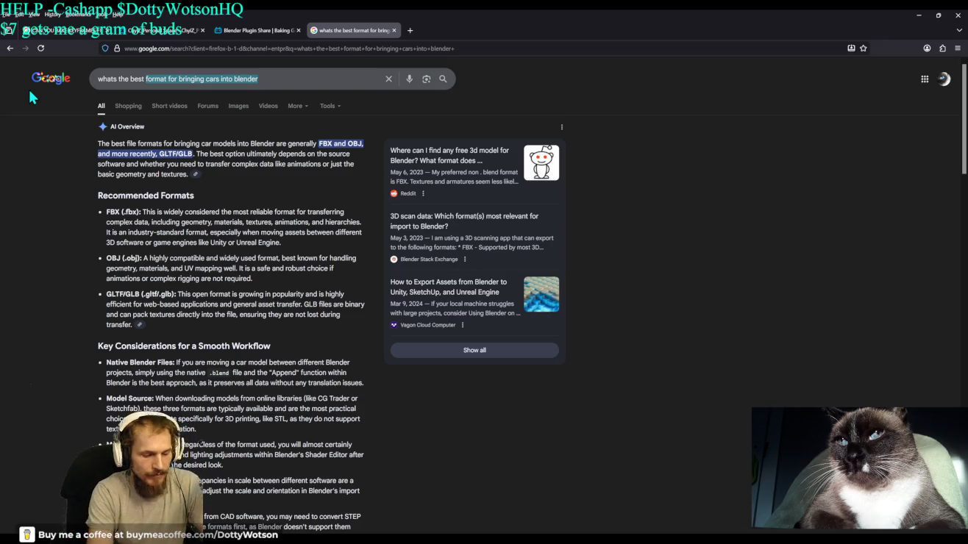
key("BackSpace")
key("BackSpace")
key("BackSpace")
key("BackSpace")
key("BackSpace")
key("BackSpace")
key("BackSpace")
key("BackSpace")
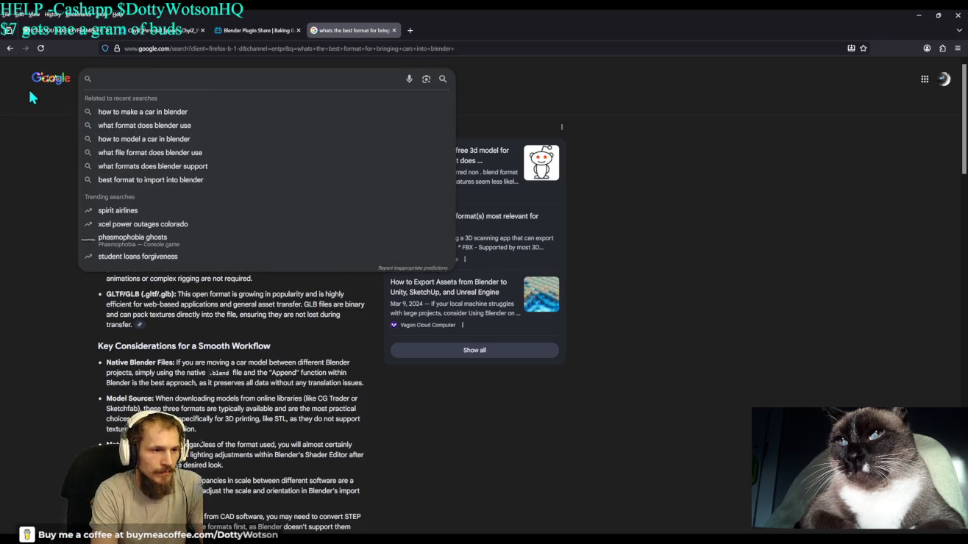
type(".meta and blender")
key("Return")
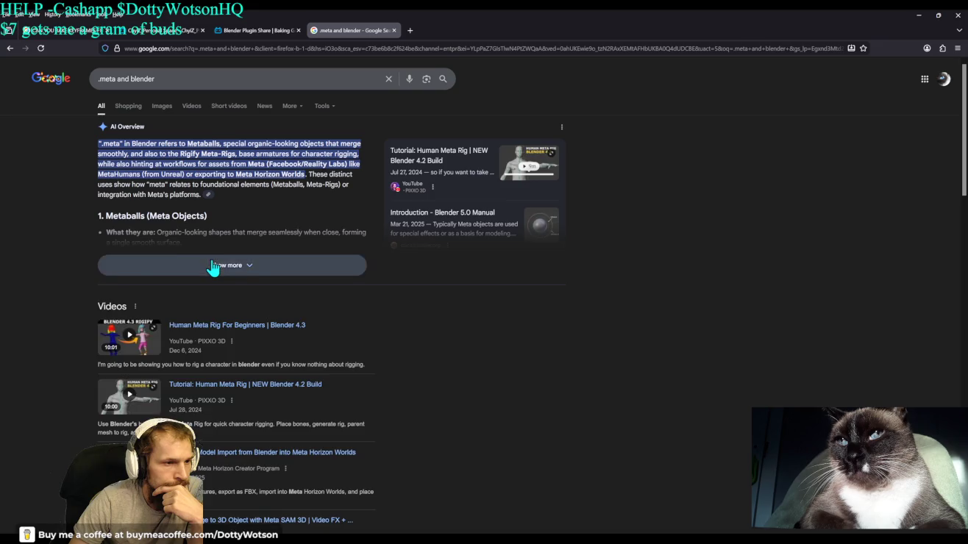
left_click(212, 265)
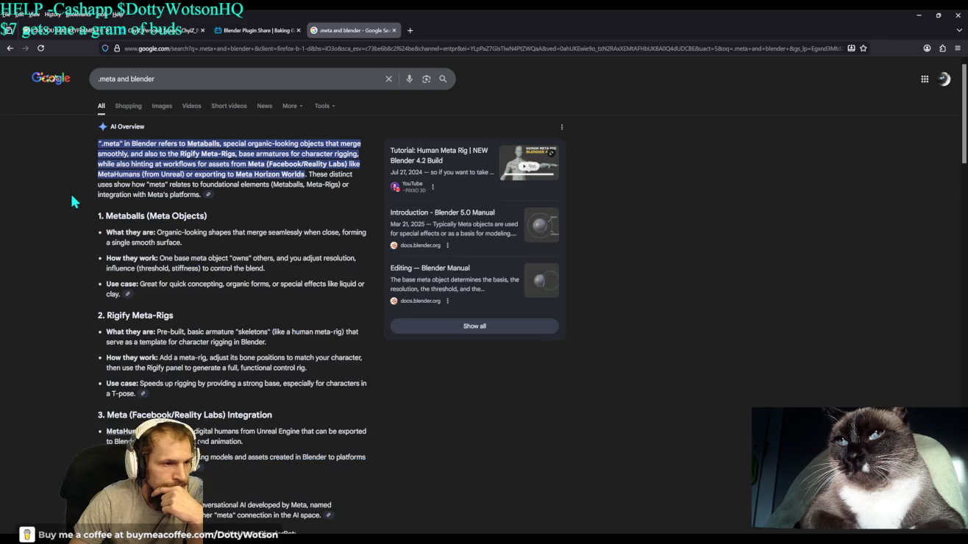
Refine the query to '.meta files and blender', expand its AI overview, and read it.
left_click(119, 79)
type("h")
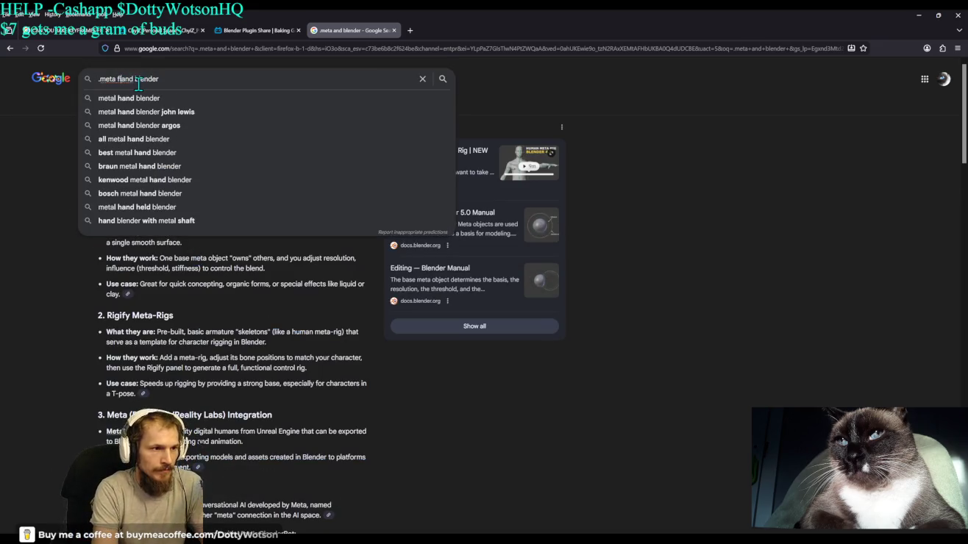
type("les")
key("Return")
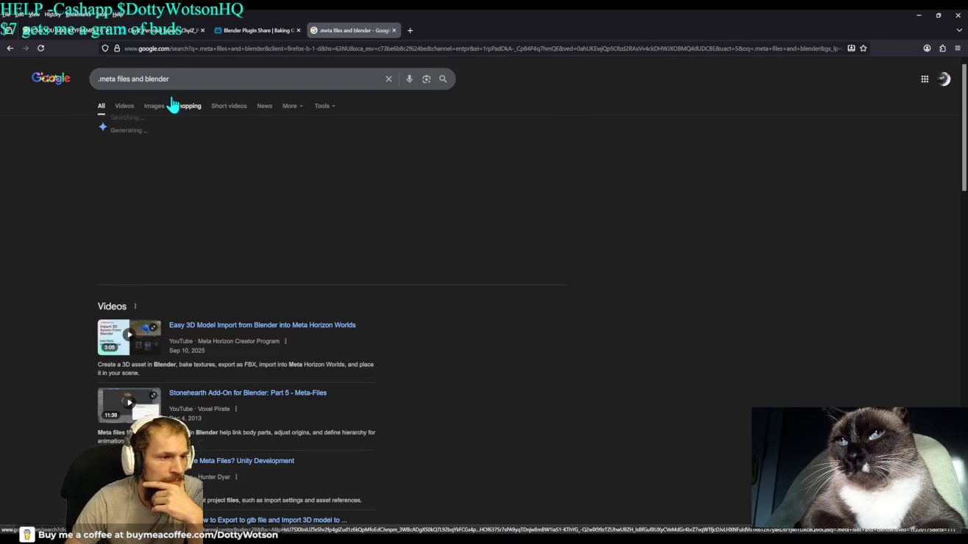
left_click(223, 265)
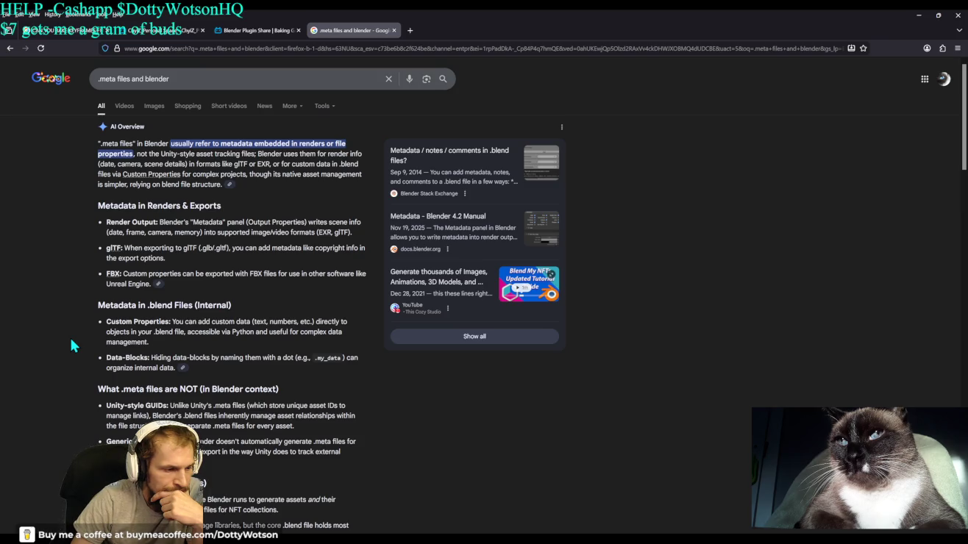
scroll(70, 341, "down", 2)
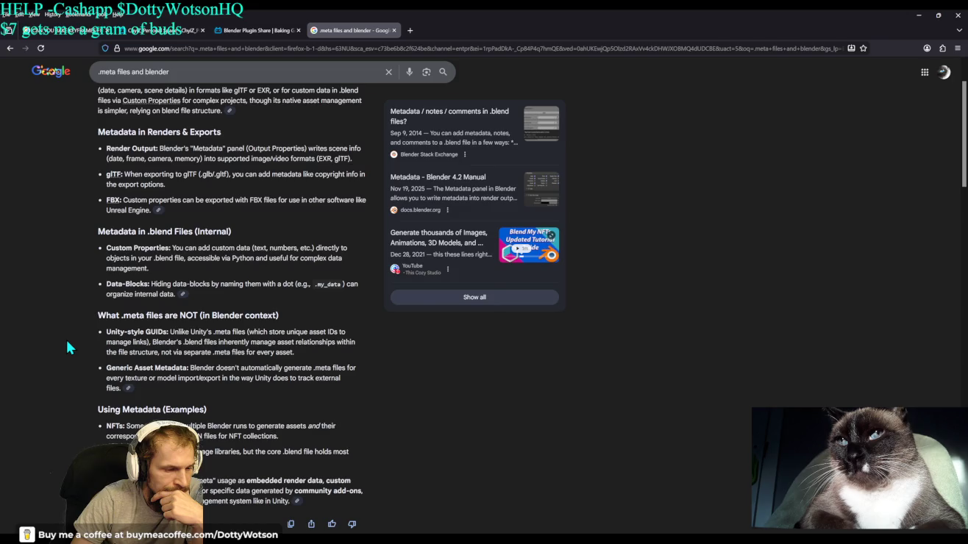
scroll(67, 342, "up", 2)
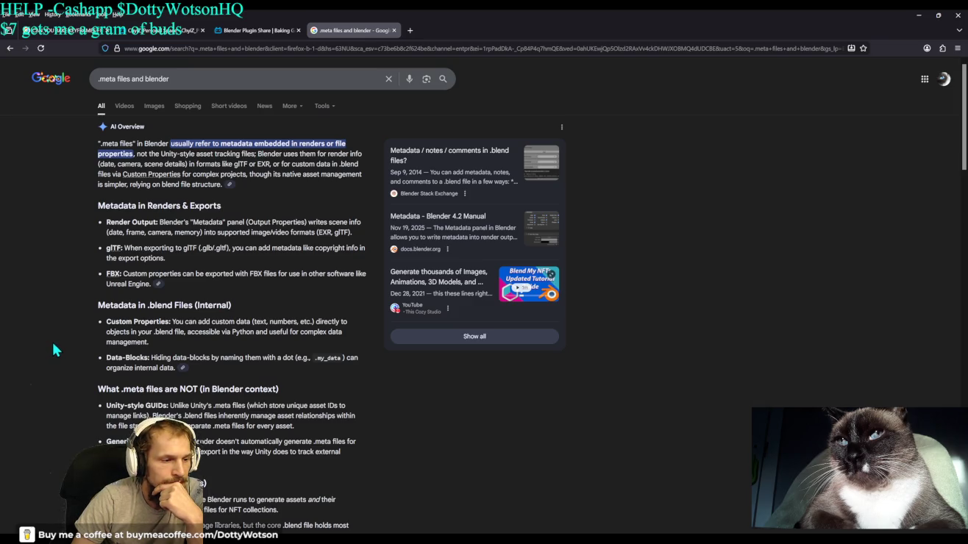
left_click(14, 44)
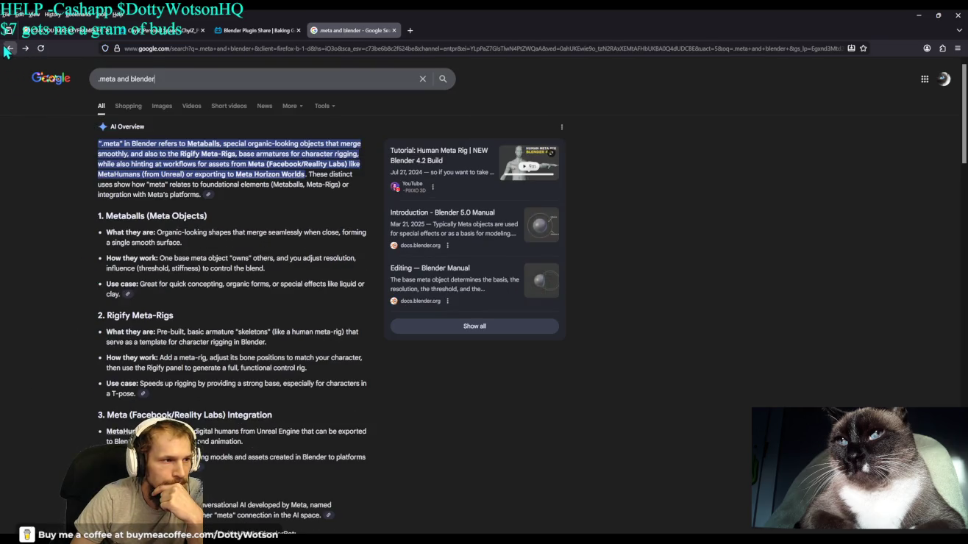
Return to the car-format results and expand the AI overview recommending FBX, OBJ and GLTF/GLB.
left_click(7, 48)
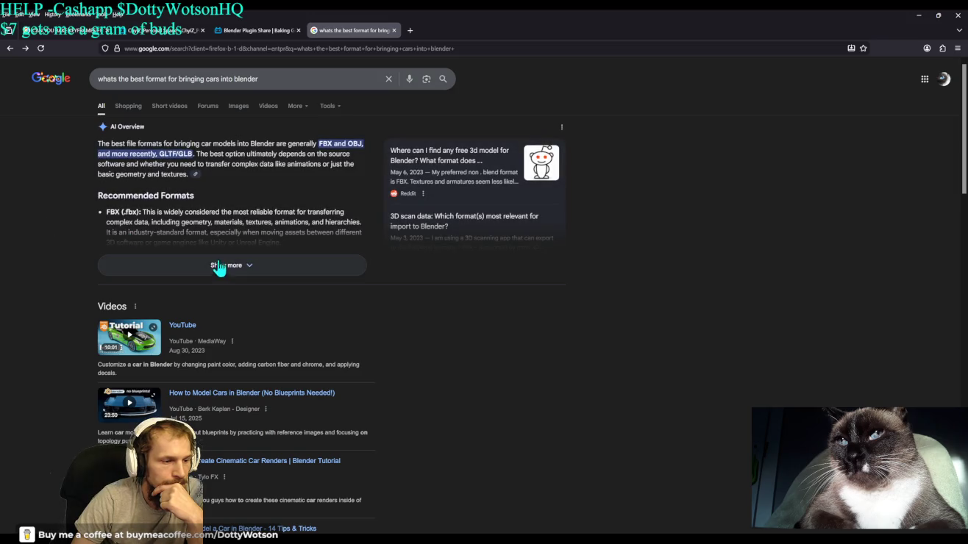
scroll(362, 352, "down", 3)
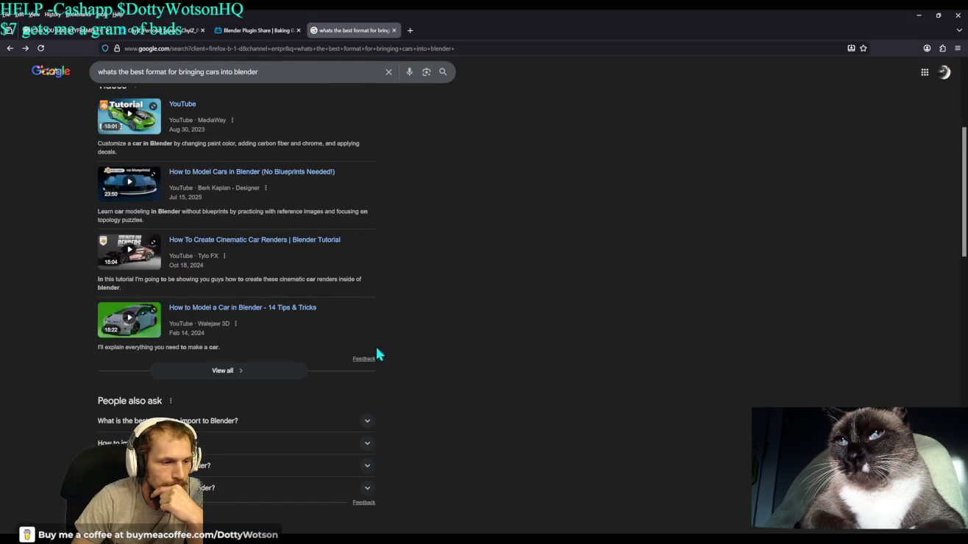
scroll(412, 357, "up", 1)
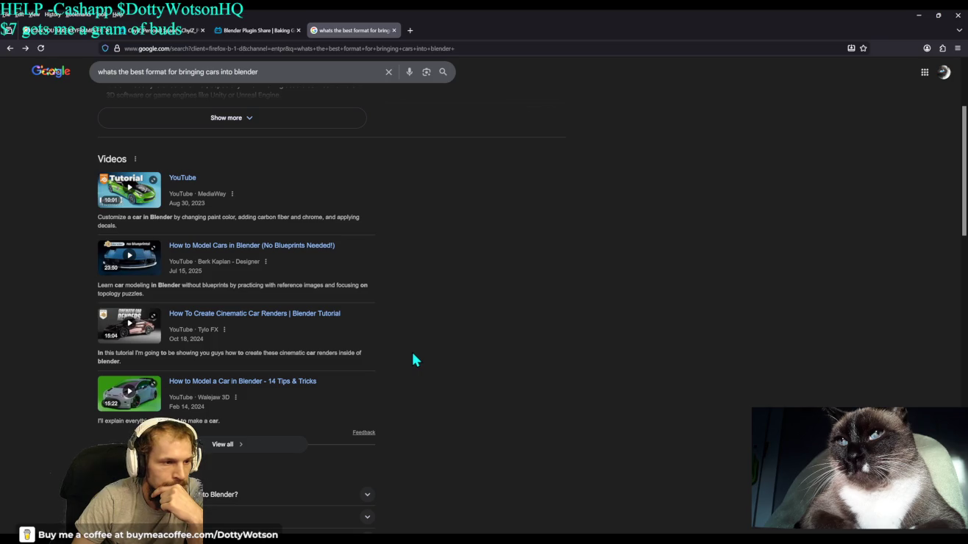
scroll(413, 355, "up", 2)
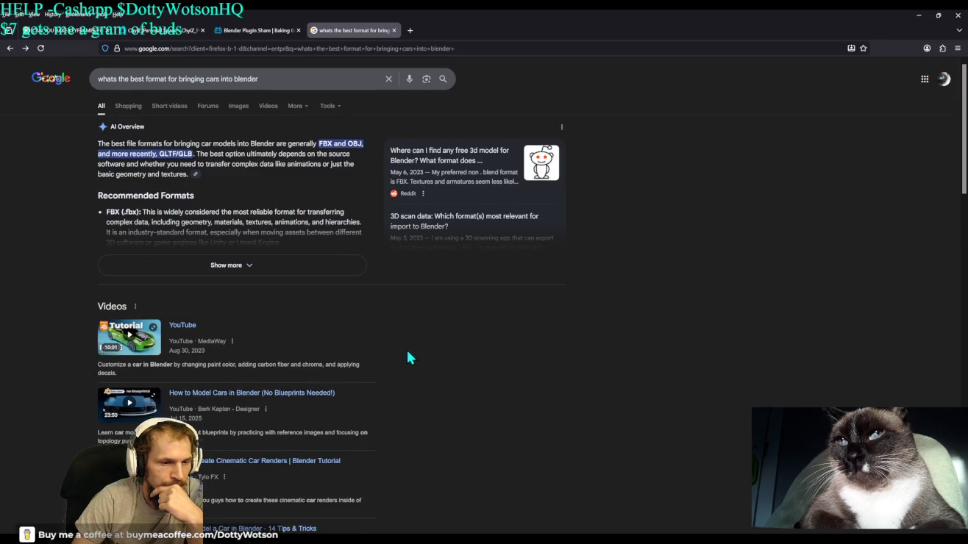
left_click(305, 269)
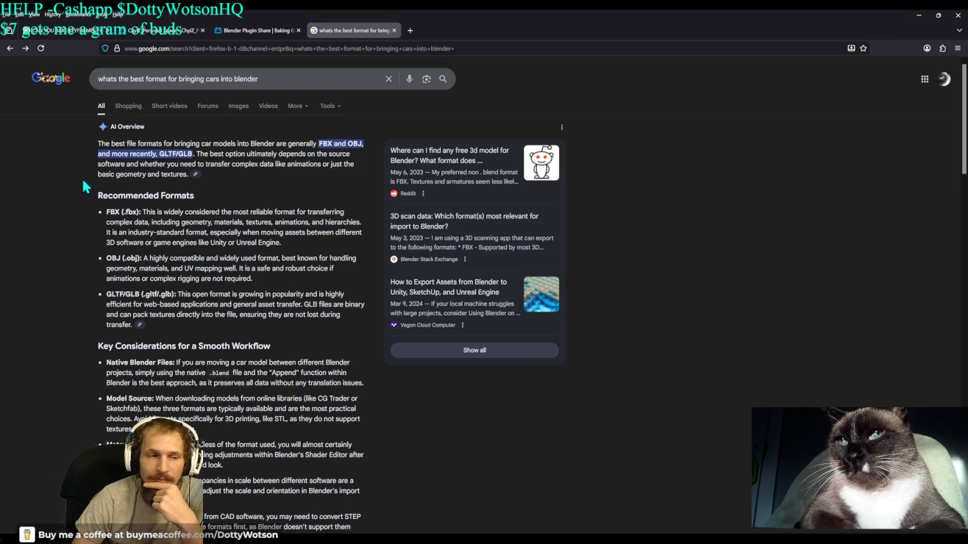
key("slash")
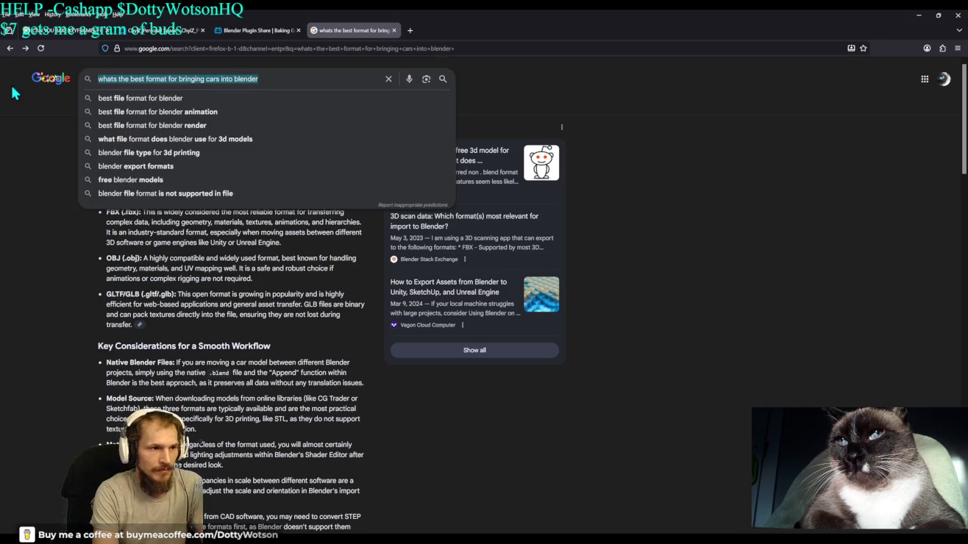
Search '.yft file' and expand the AI overview.
type(".yft")
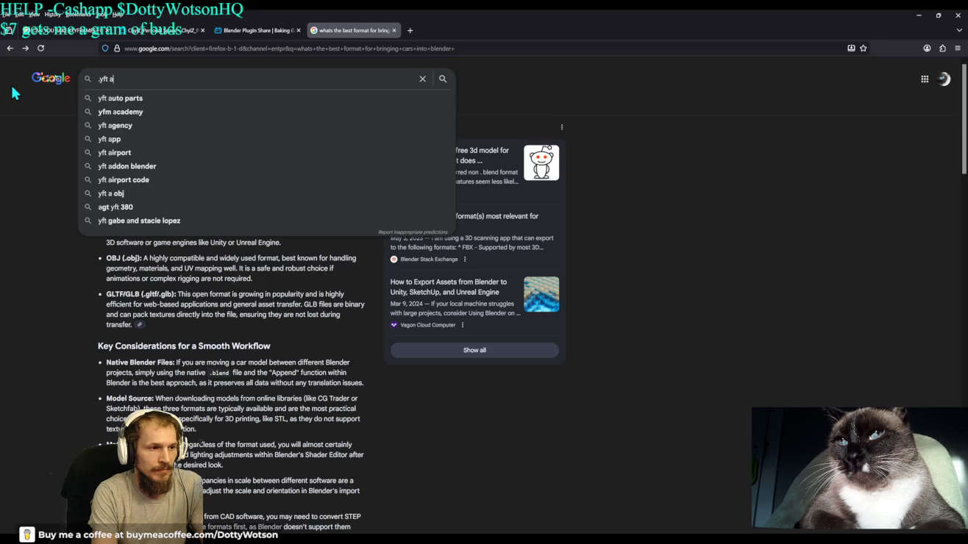
type(" file")
key("Return")
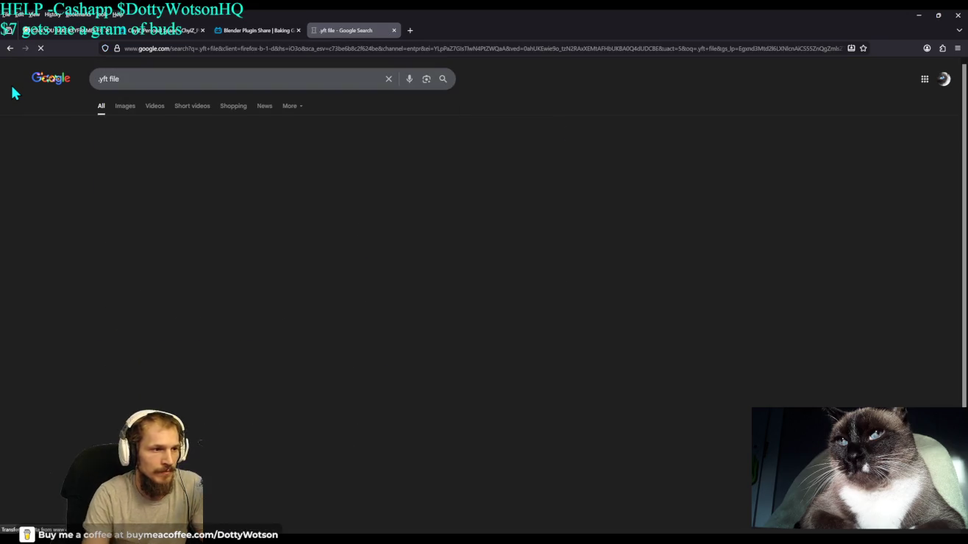
left_click(194, 262)
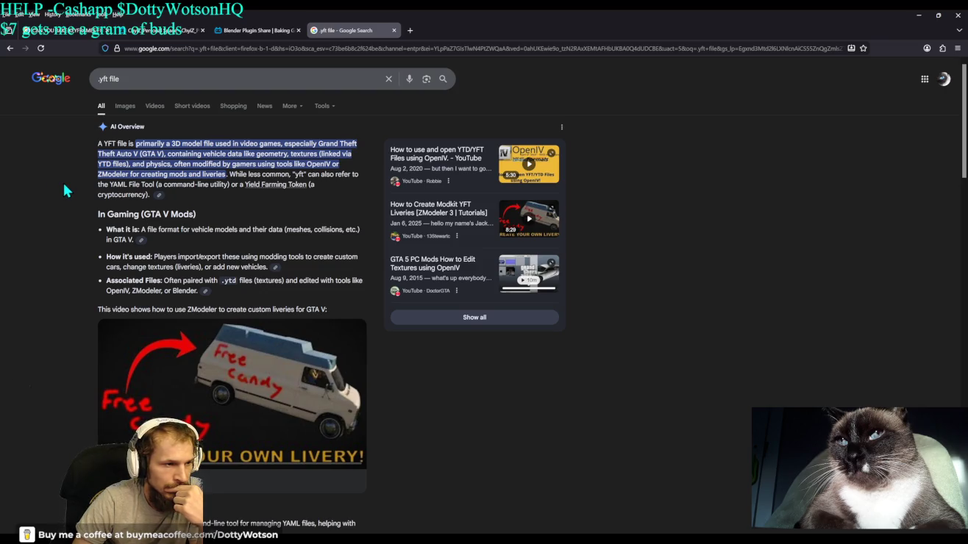
Refine the search to '.yft file to fbx' and expand its AI overview.
left_click(165, 79)
type("to b")
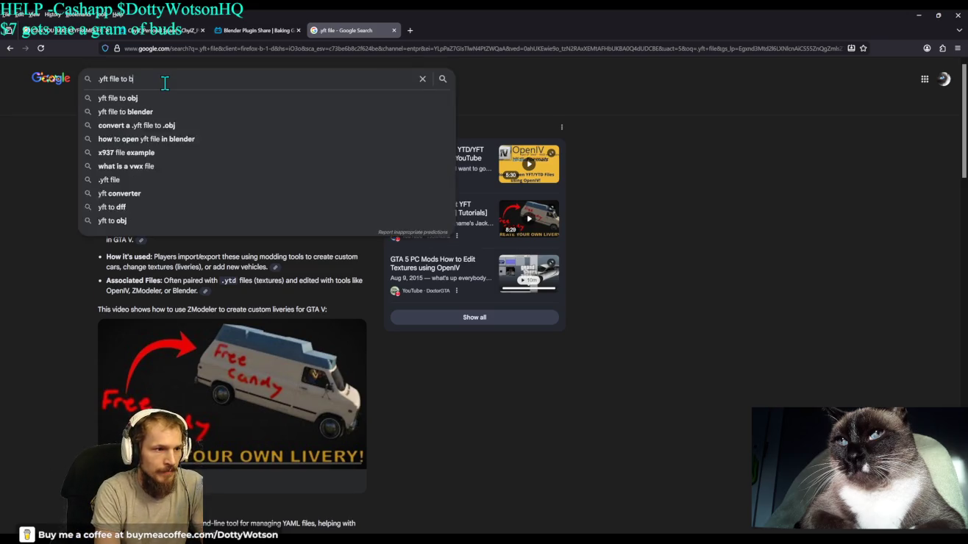
key("BackSpace")
type("fbx")
key("Return")
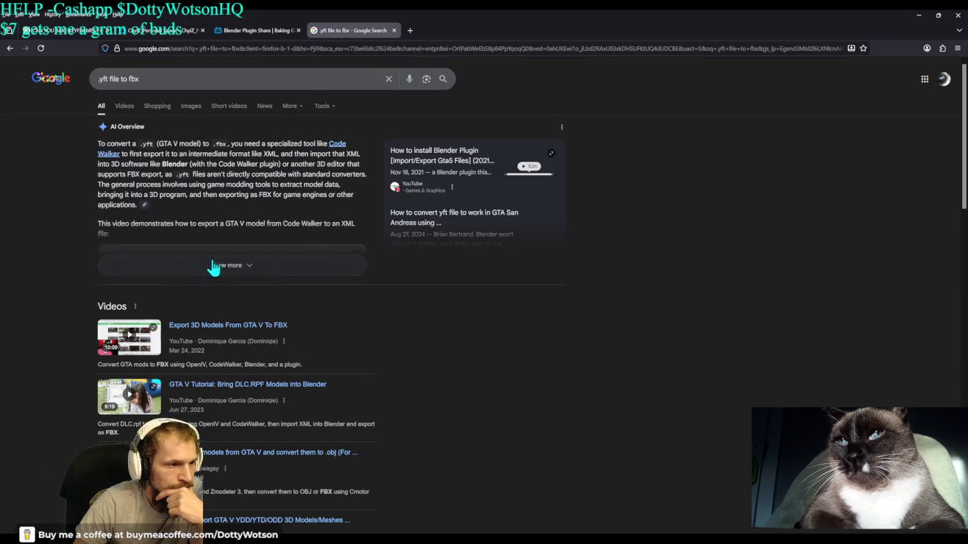
left_click(211, 266)
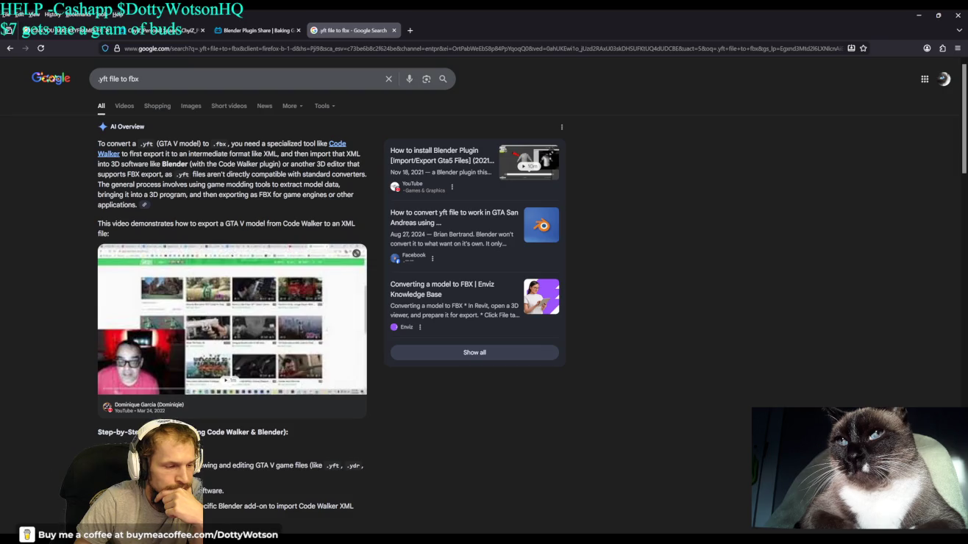
left_click(409, 31)
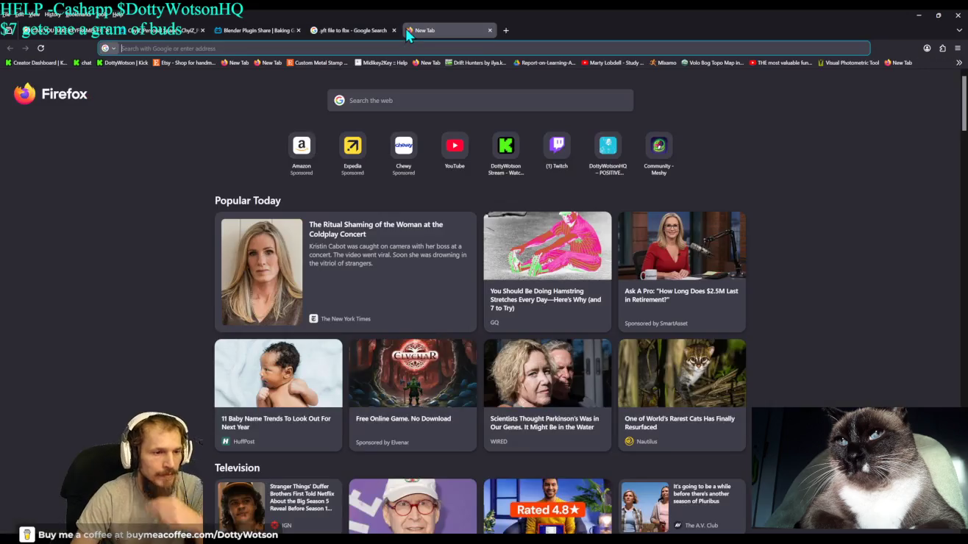
Search 'xml file' and expand the AI overview explaining XML.
type("xml fi")
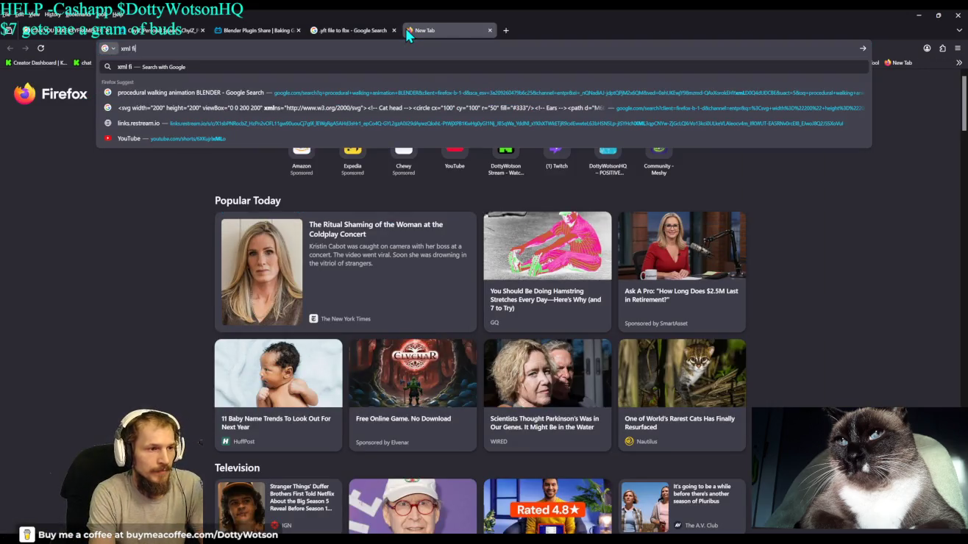
type("le")
key("Return")
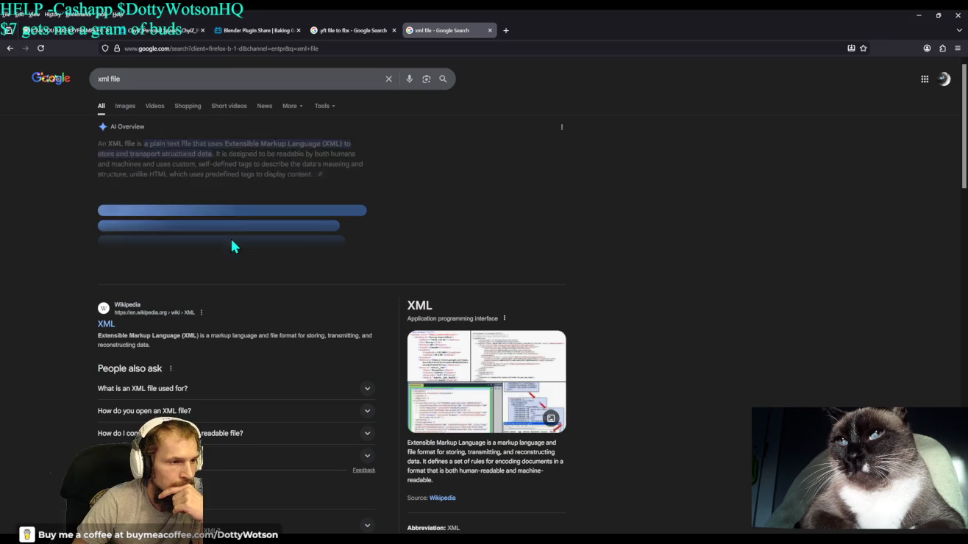
left_click(250, 266)
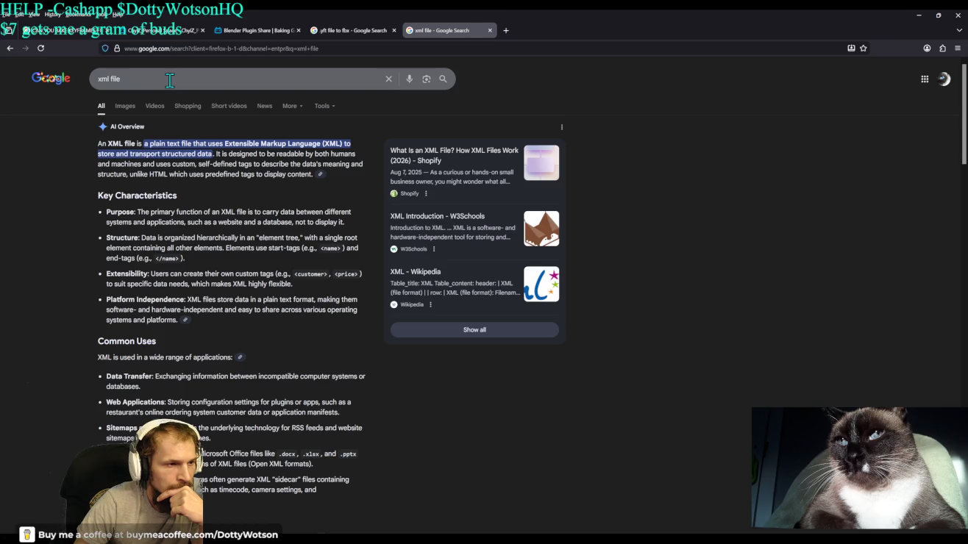
Go back to the '.yft file to fbx' results and read the step-by-step conversion guide.
left_click(364, 30)
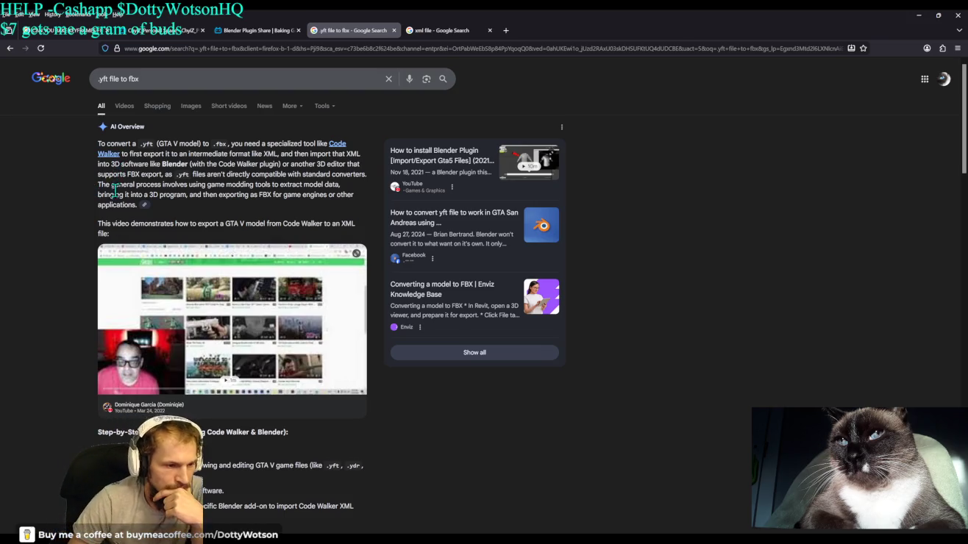
scroll(51, 323, "down", 2)
scroll(51, 324, "down", 2)
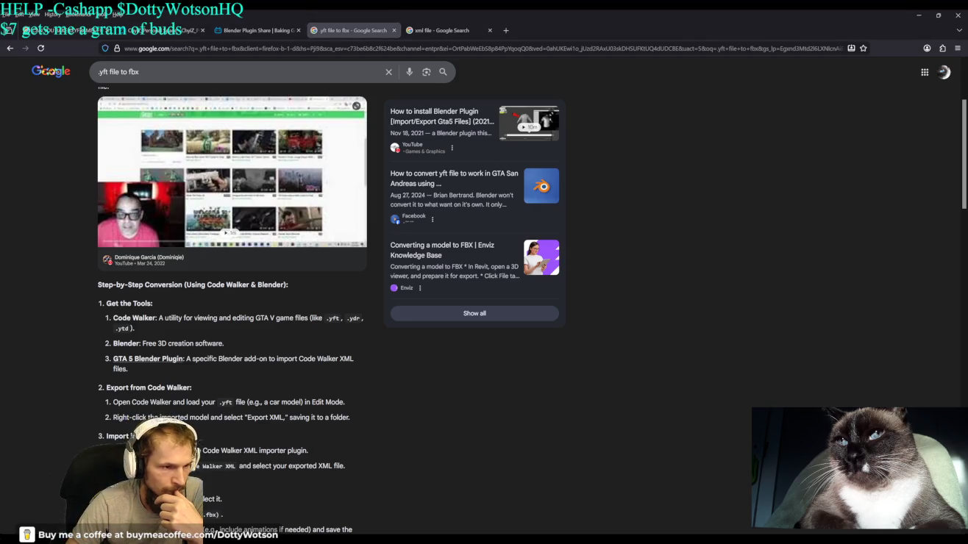
left_click(172, 361)
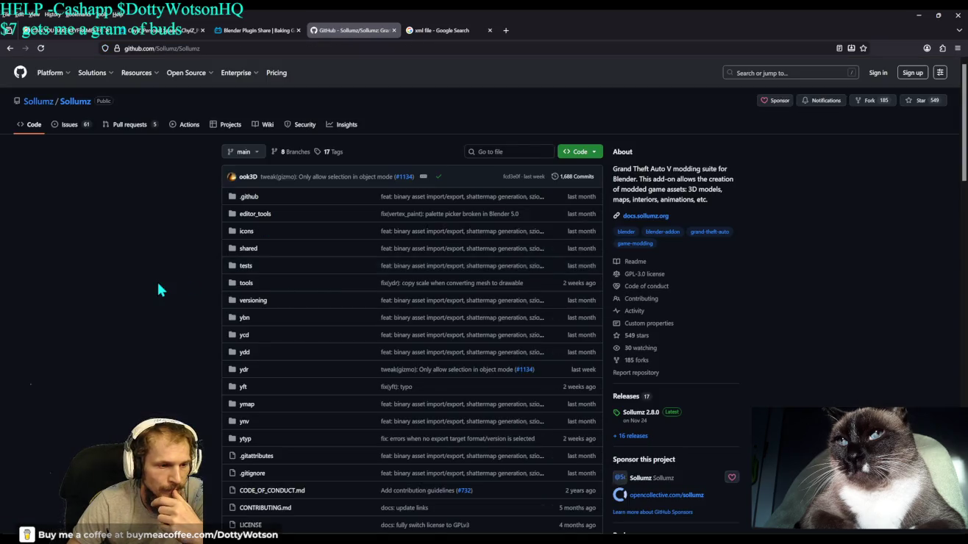
Read through the Sollumz README's supported formats and import/export features.
scroll(157, 284, "down", 5)
scroll(160, 270, "down", 8)
scroll(159, 269, "up", 2)
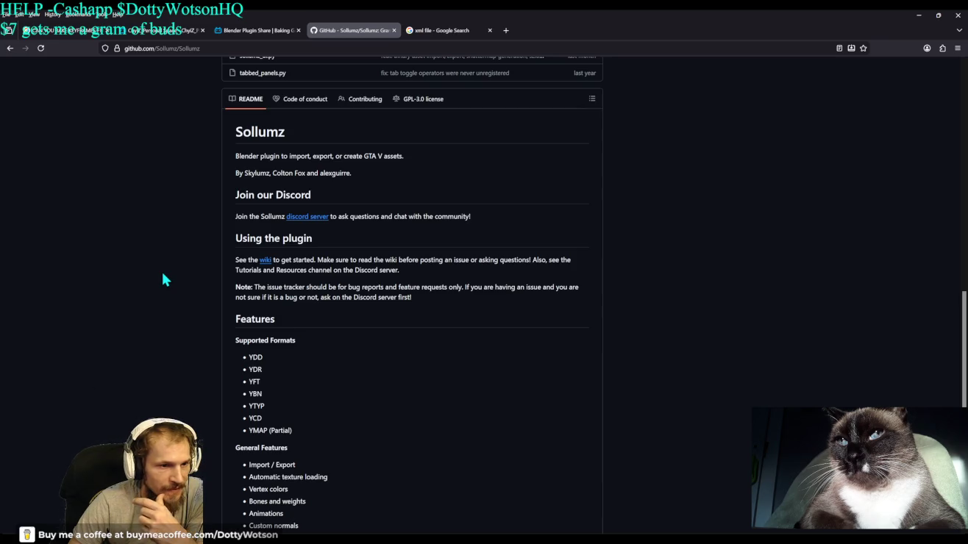
scroll(162, 273, "down", 2)
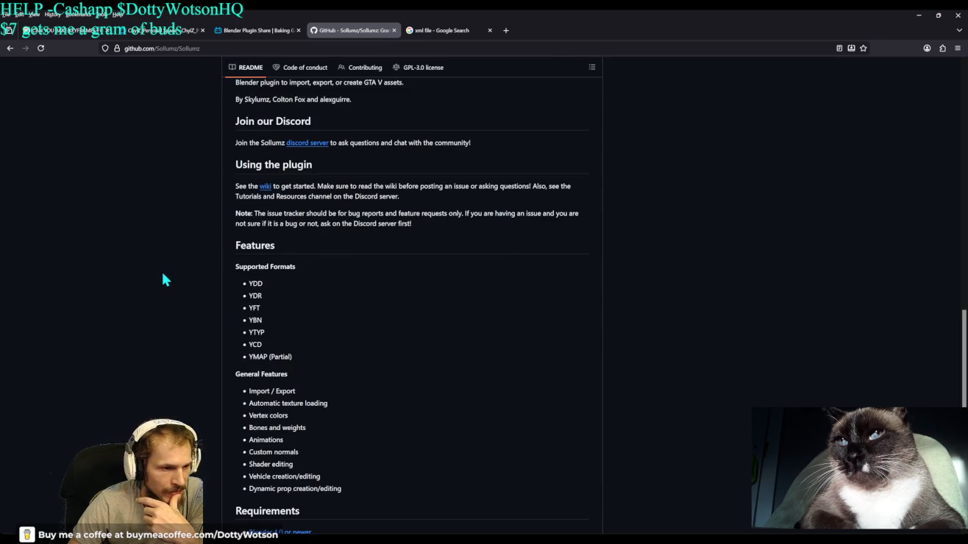
scroll(174, 274, "down", 2)
scroll(173, 274, "down", 2)
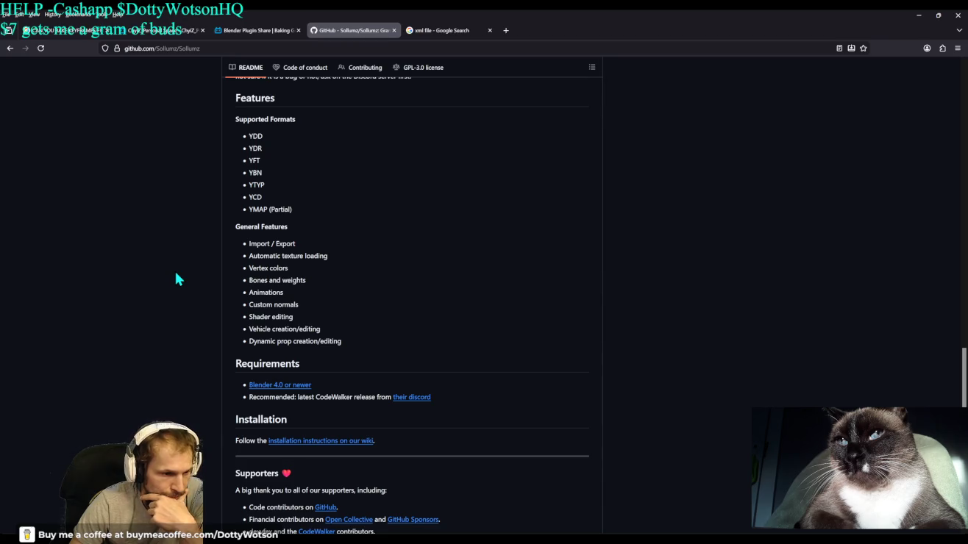
scroll(176, 275, "down", 2)
scroll(175, 274, "up", 1)
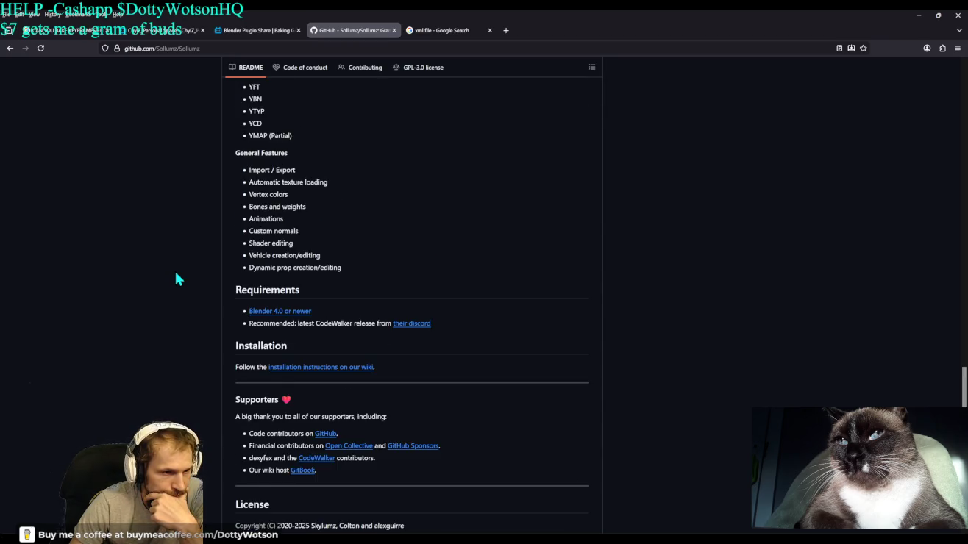
scroll(176, 275, "down", 2)
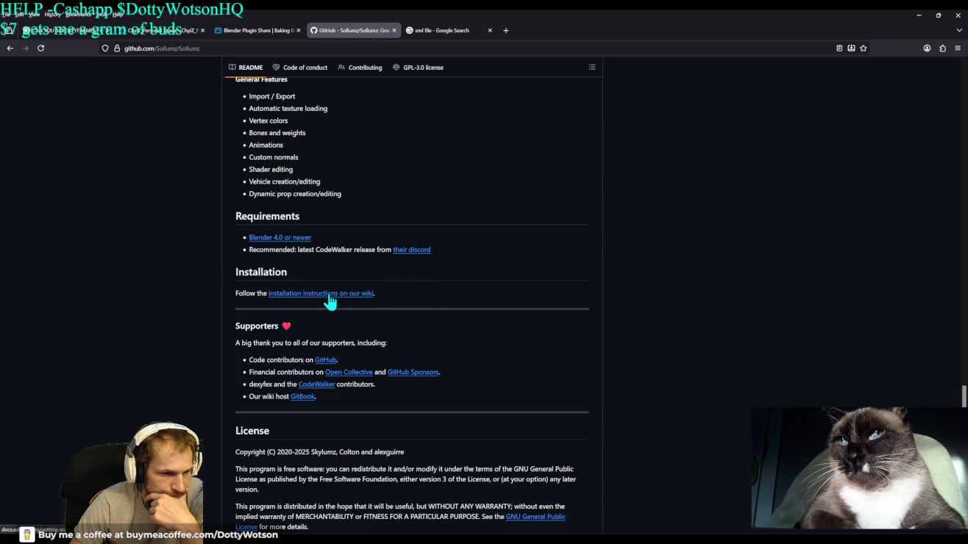
scroll(329, 301, "down", 2)
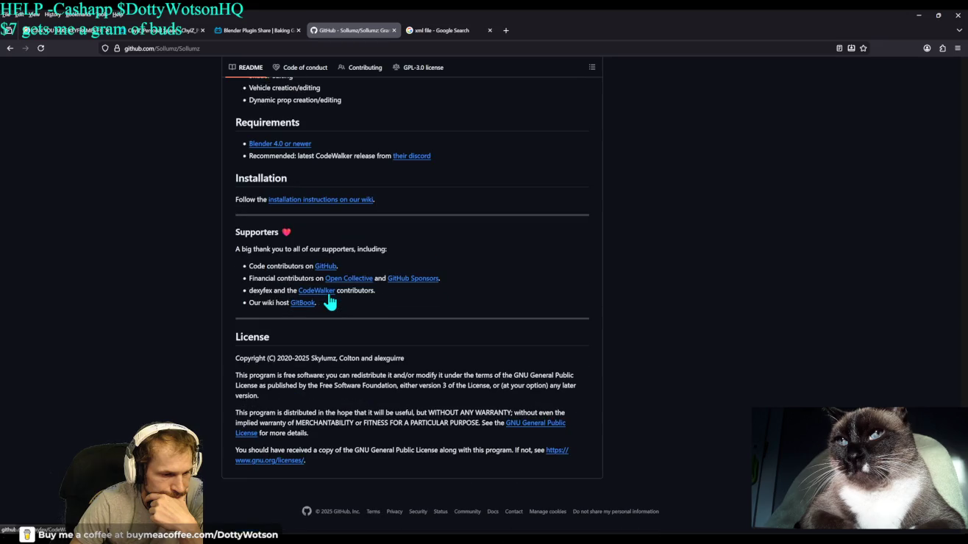
scroll(449, 305, "up", 10)
scroll(502, 305, "up", 4)
scroll(502, 304, "up", 3)
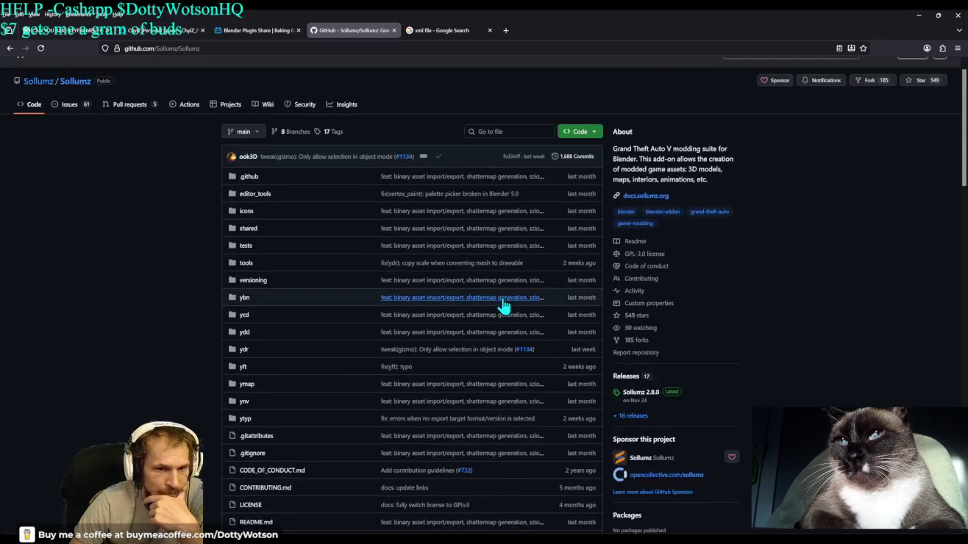
Download the Sollumz repository code as a ZIP.
left_click(578, 151)
left_click(465, 260)
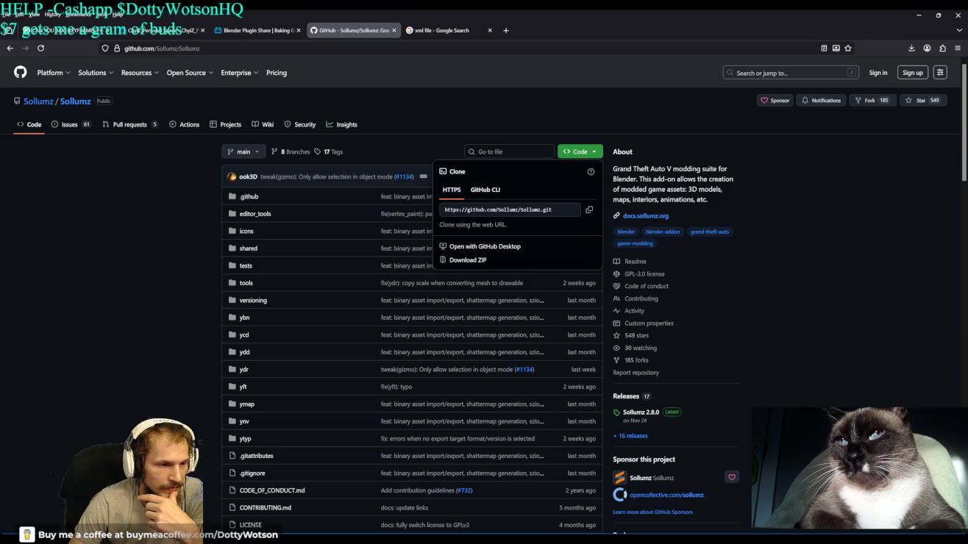
scroll(174, 349, "down", 2)
Close the Code dropdown, scroll the README down to License and back to the file listing.
left_click(174, 349)
scroll(176, 349, "down", 10)
scroll(184, 347, "down", 3)
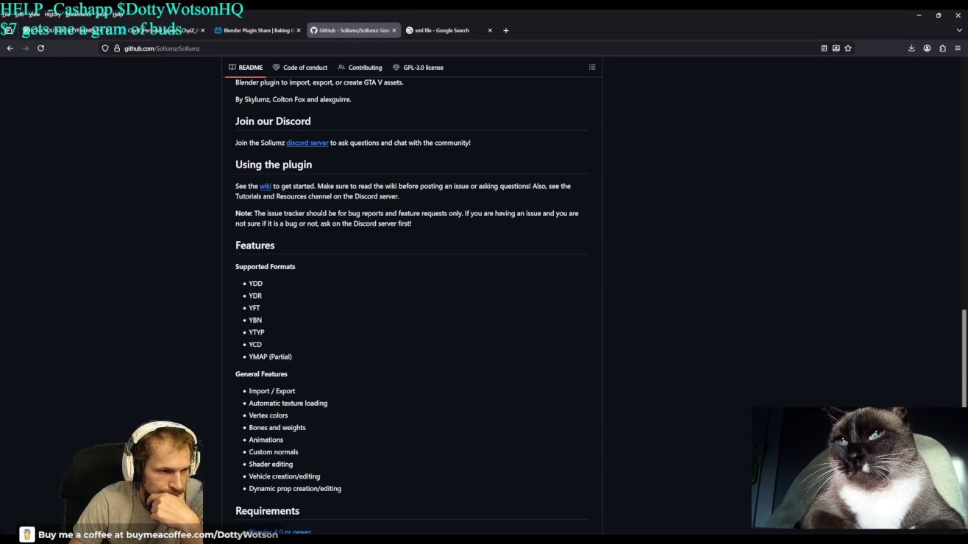
scroll(426, 342, "down", 4)
scroll(426, 341, "down", 2)
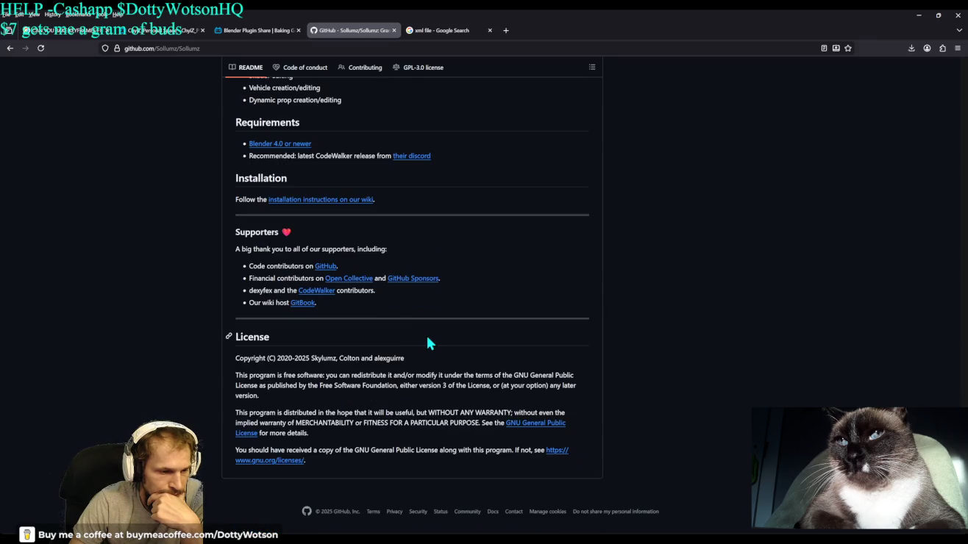
scroll(426, 341, "up", 6)
scroll(426, 341, "up", 10)
scroll(426, 341, "up", 3)
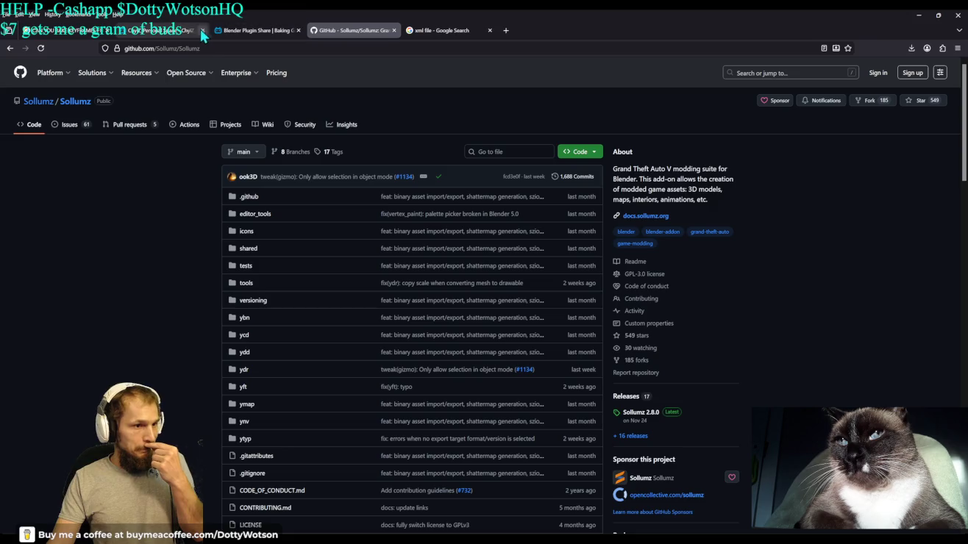
On the 'Blender Plugin Share' video, dismiss the login prompt and open the uploader's profile.
left_click(253, 33)
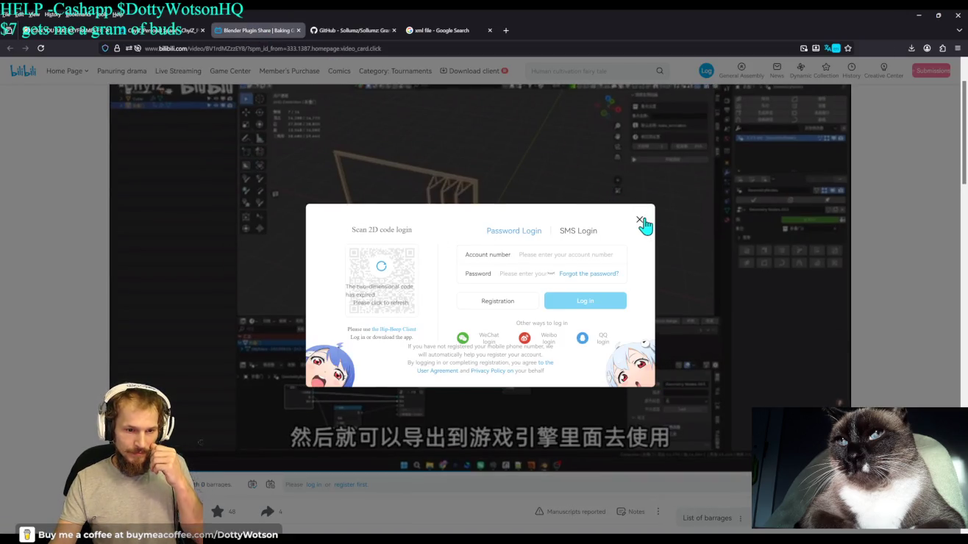
left_click(639, 219)
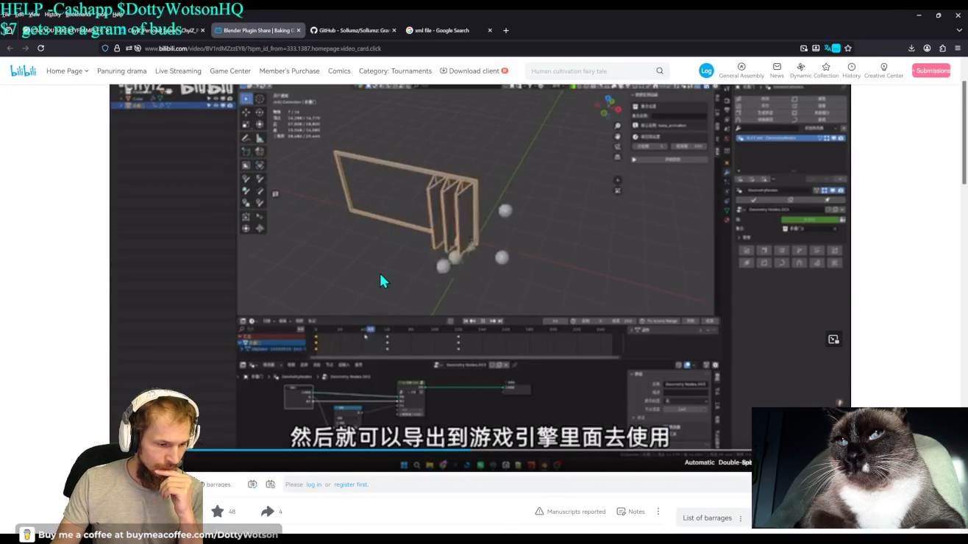
scroll(379, 271, "up", 2)
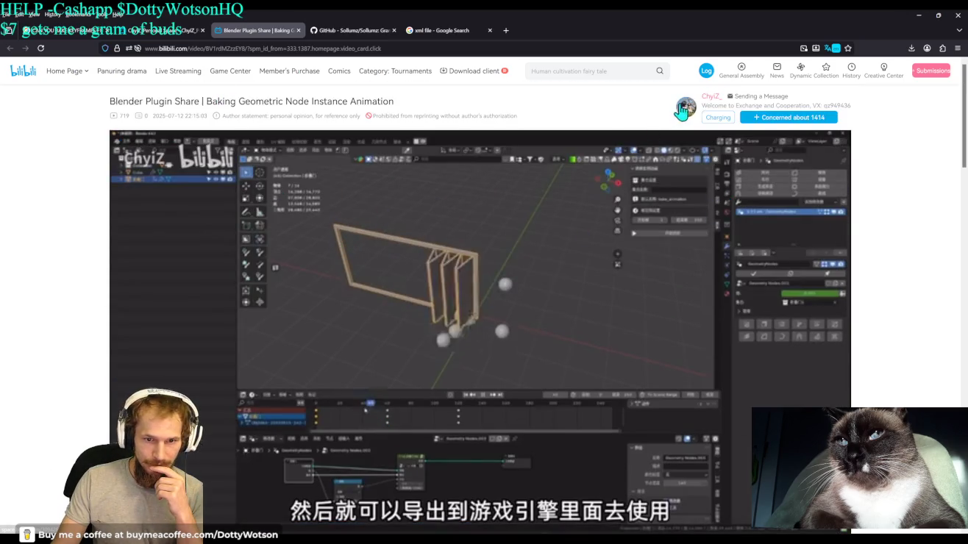
left_click(687, 107)
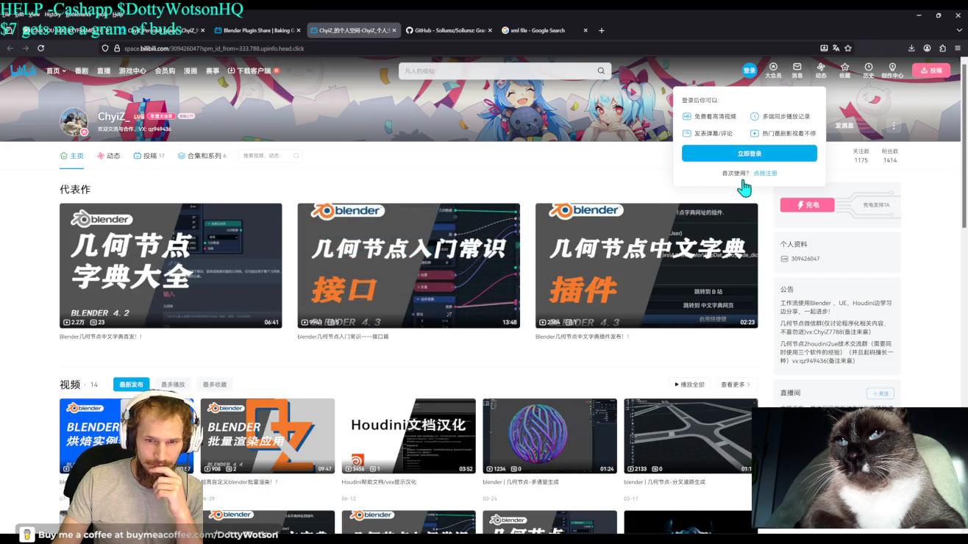
Scroll through the creator's Bilibili profile and translate the page into English.
scroll(742, 188, "down", 4)
scroll(662, 213, "down", 4)
scroll(638, 220, "down", 3)
scroll(637, 225, "up", 2)
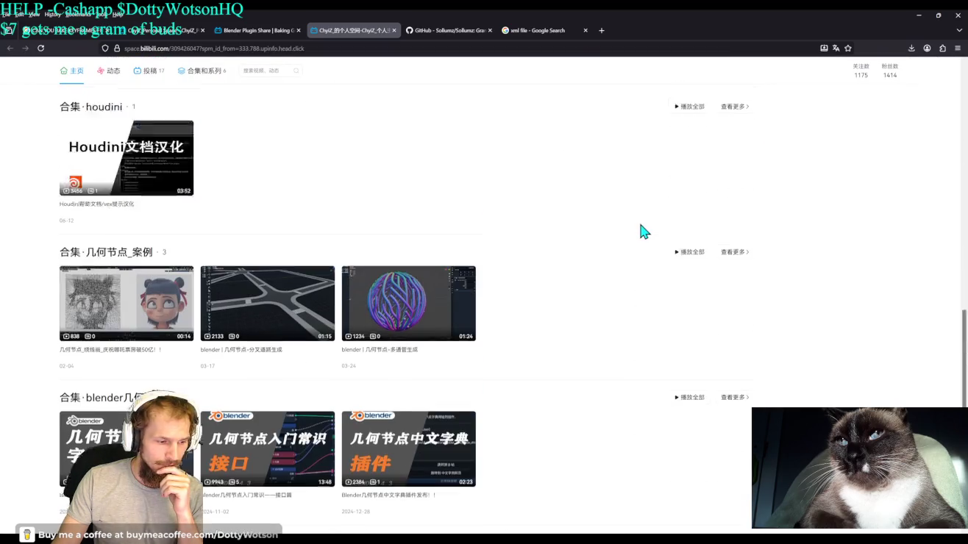
scroll(642, 230, "up", 5)
scroll(735, 184, "up", 5)
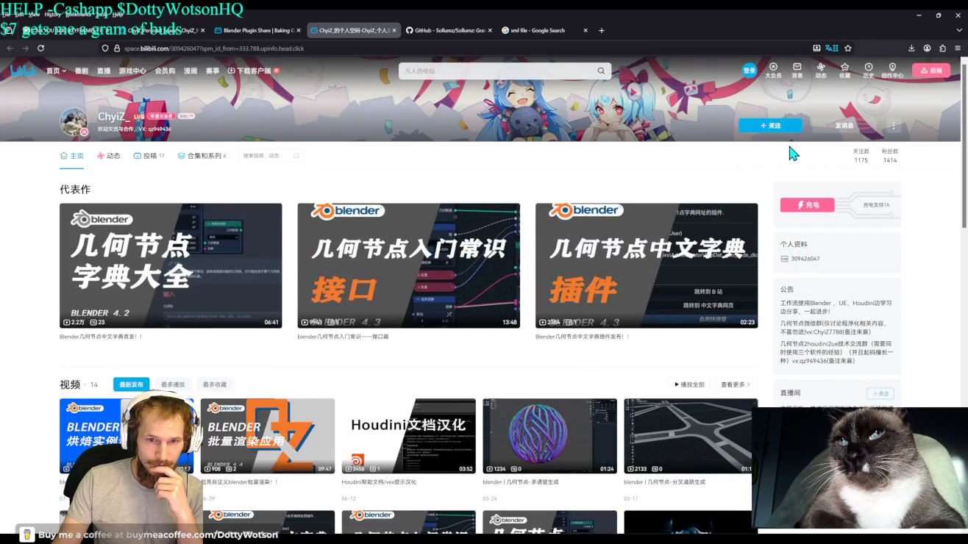
left_click(836, 48)
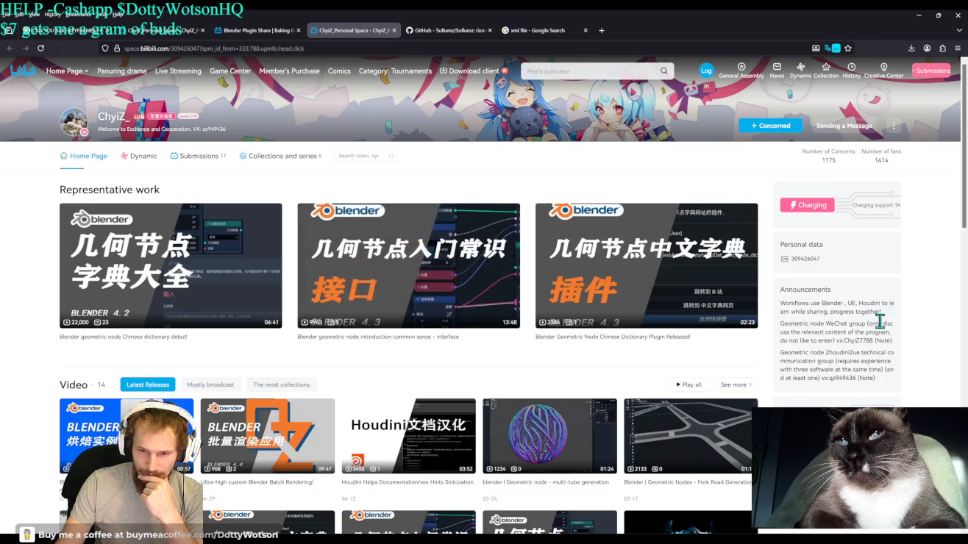
Show the author's submitted videos, briefly checking the collections and series view.
scroll(823, 380, "down", 5)
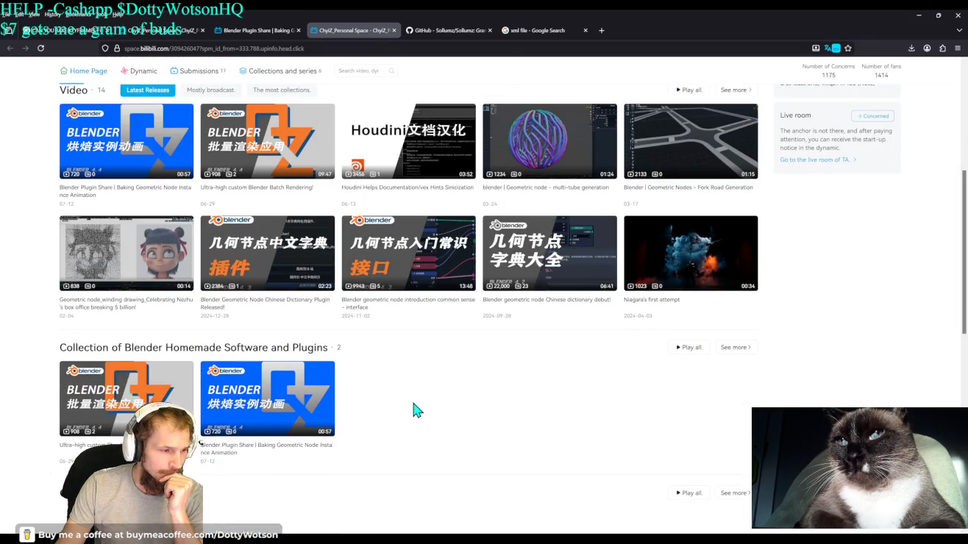
scroll(414, 411, "up", 5)
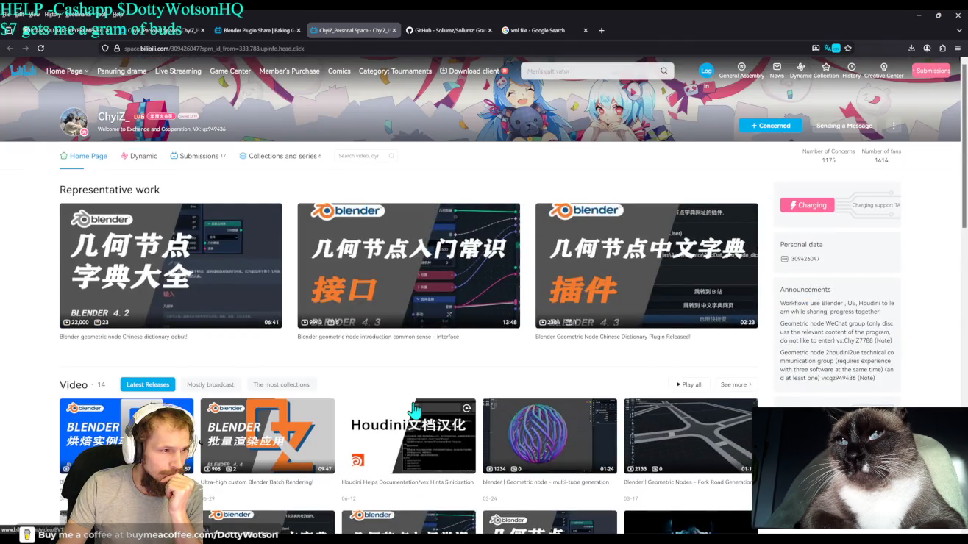
left_click(200, 155)
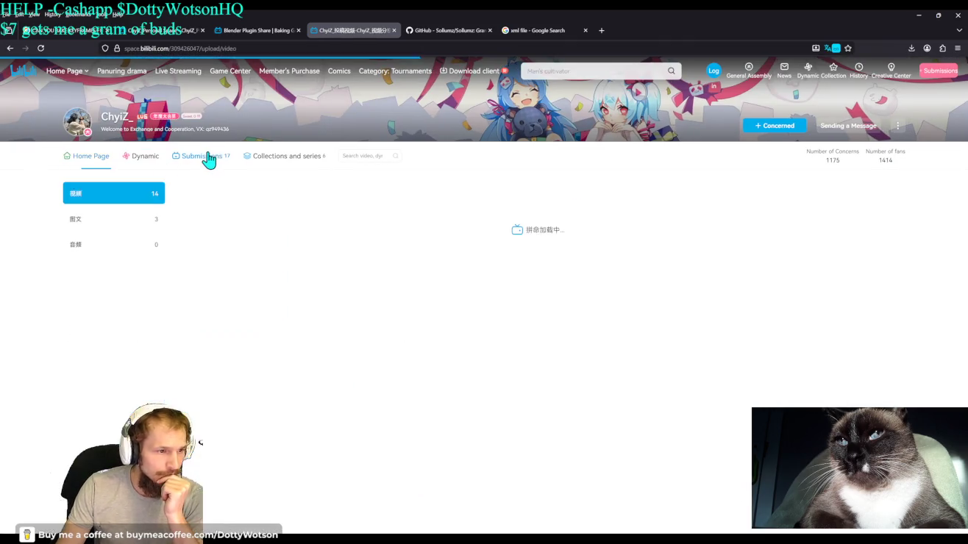
scroll(456, 367, "down", 1)
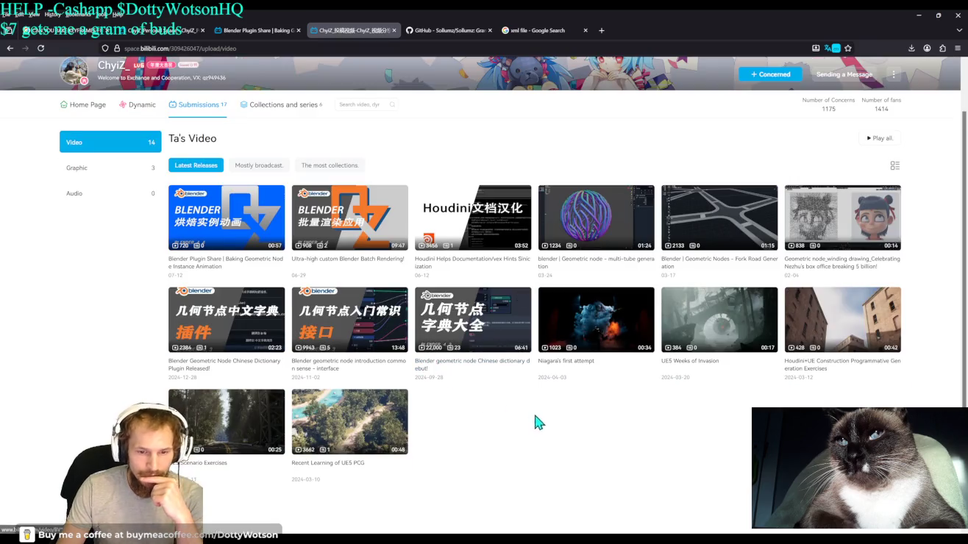
left_click(284, 105)
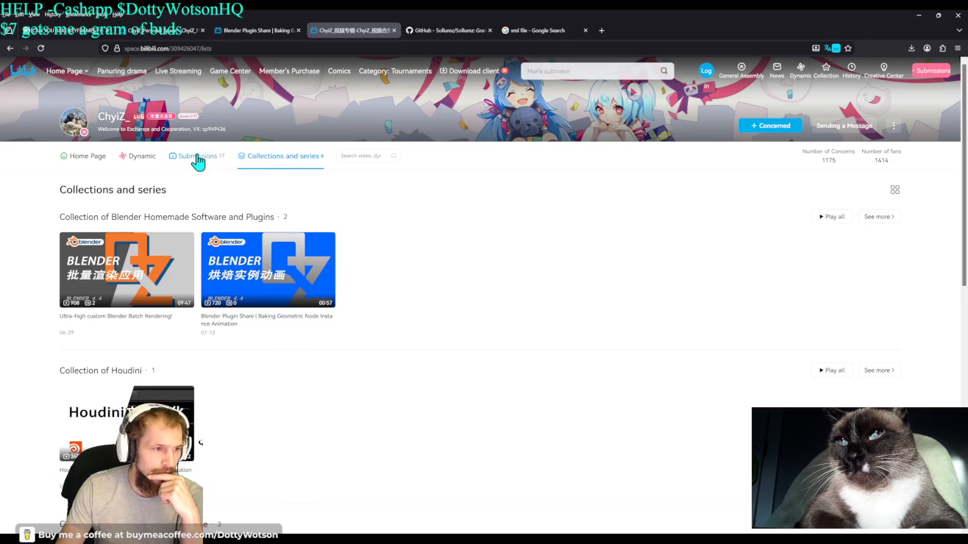
left_click(195, 157)
Sort the uploads by most played and open the multi-tube geometry nodes video.
left_click(278, 219)
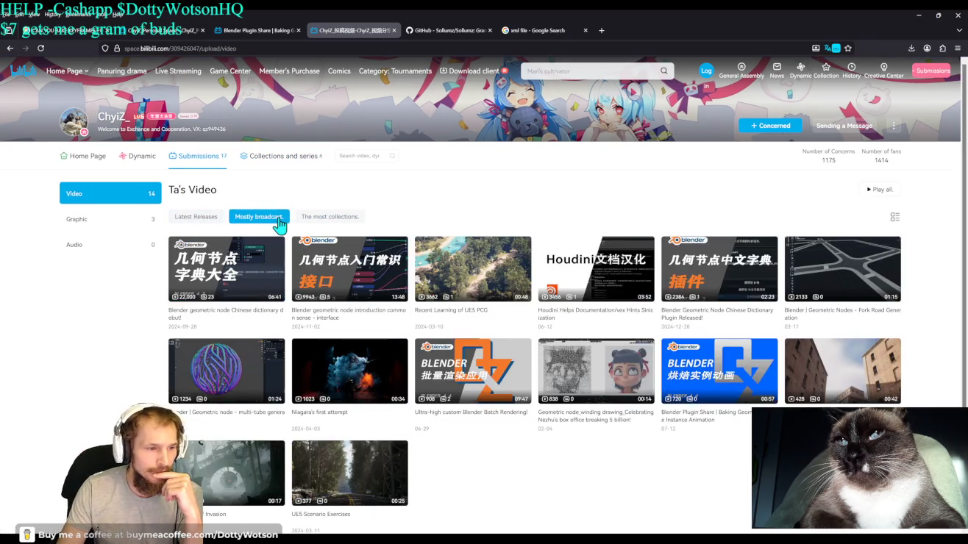
scroll(546, 436, "down", 1)
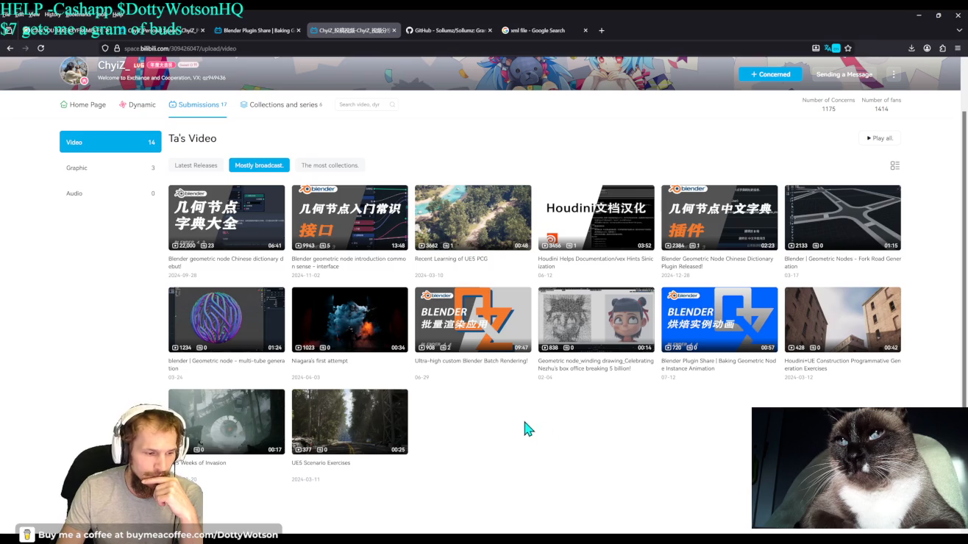
mouse_move(349, 472)
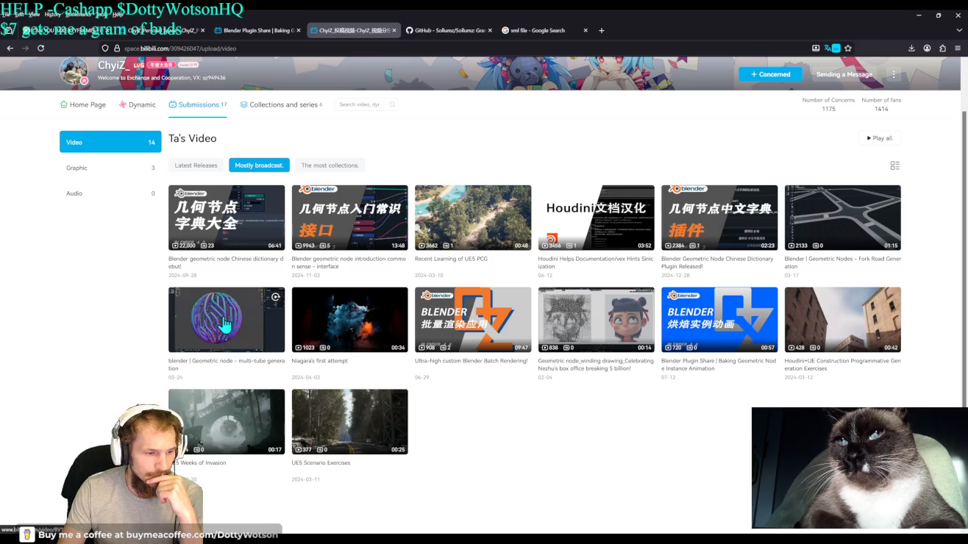
left_click(223, 321)
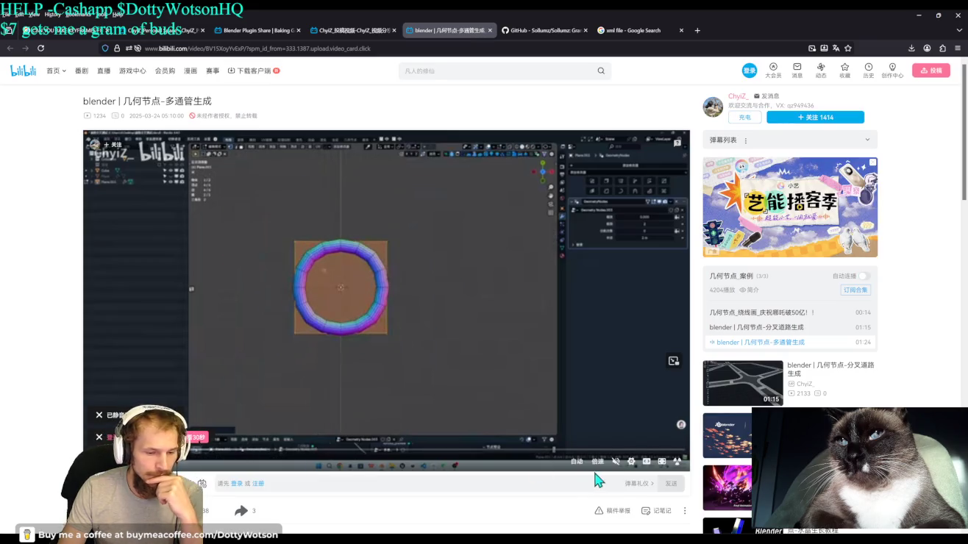
Adjust the multi-tube video's volume while it plays, then close its tab.
left_click(615, 462)
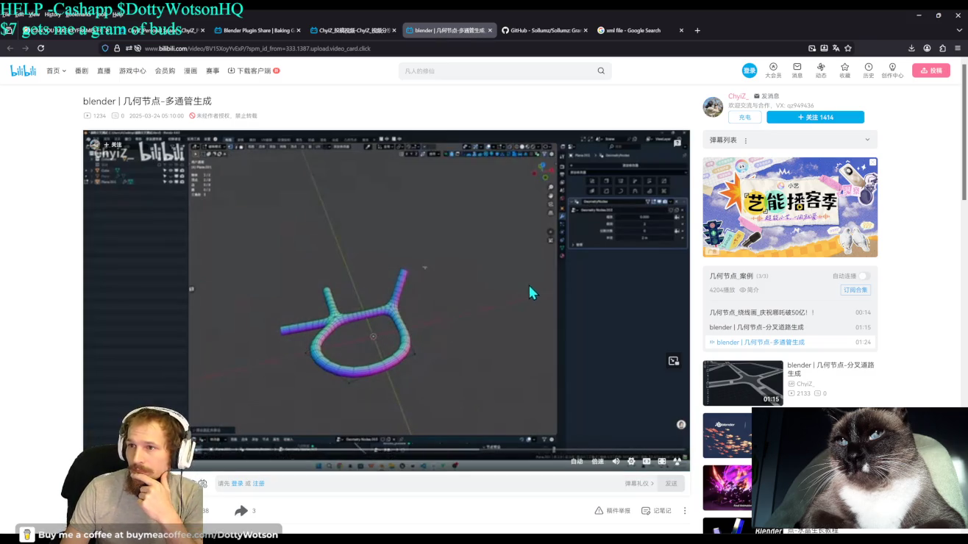
left_click(489, 30)
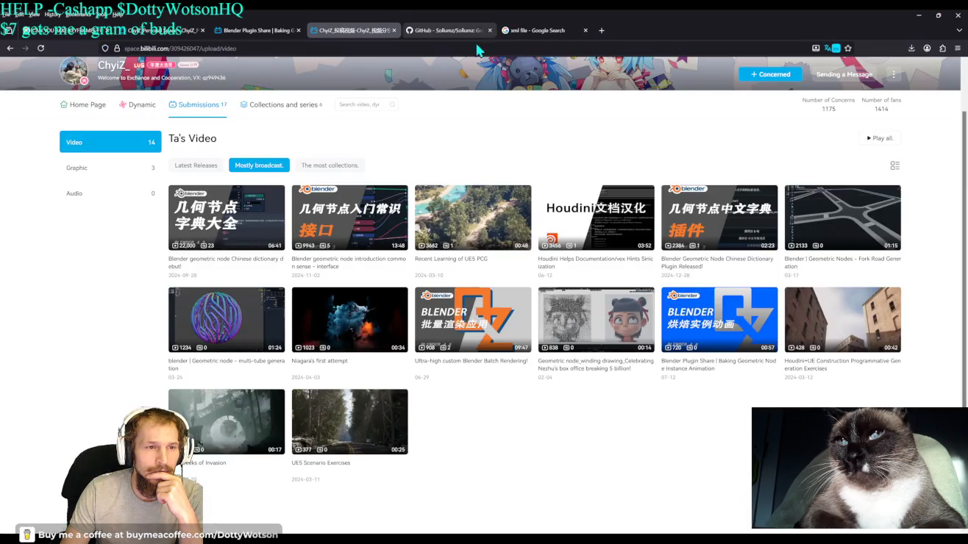
Close the Bilibili uploads, Blender Plugin Share and ChyiZ tabs, then minimize the browser.
left_click(393, 30)
left_click(299, 31)
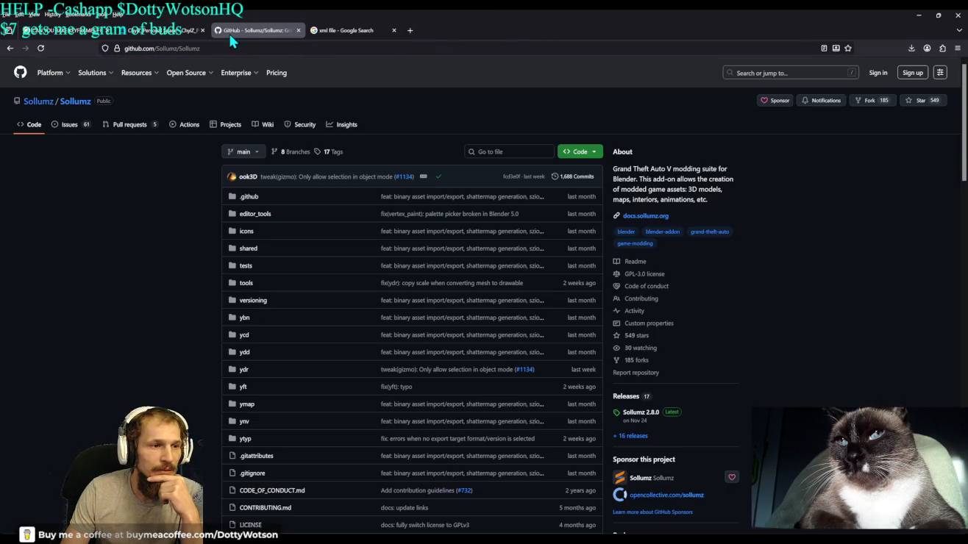
left_click(202, 31)
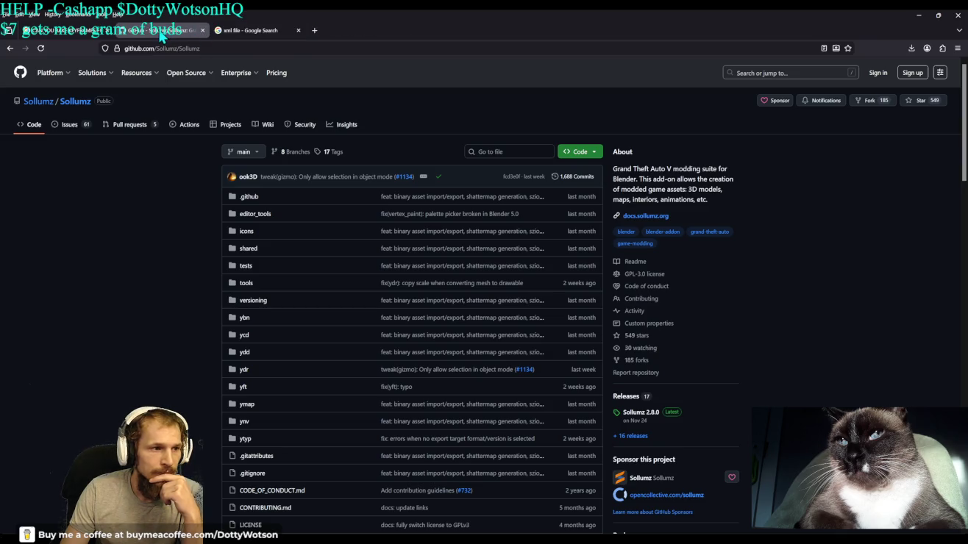
left_click(918, 15)
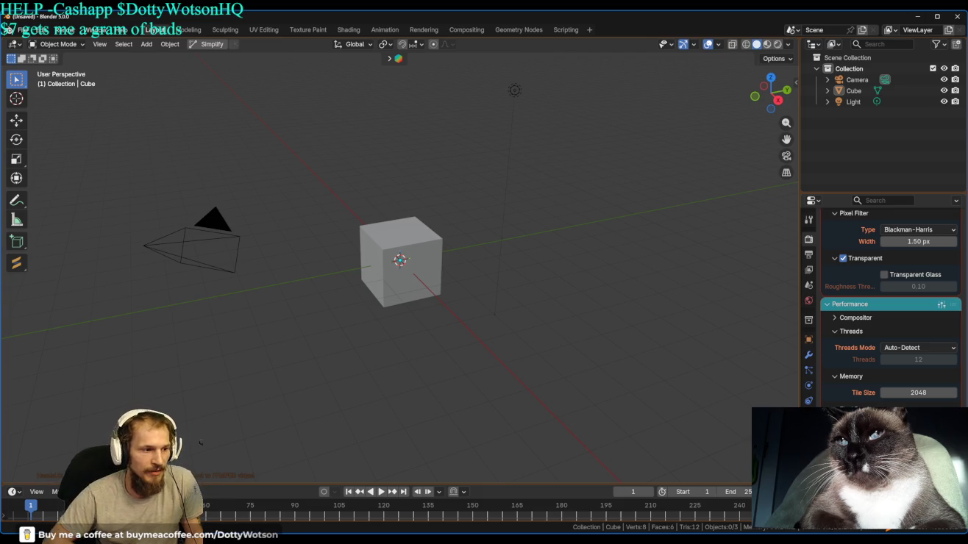
Try the Sollumz Edit Archetype Extensions tool and its settings, then return to box selection.
left_click(17, 269)
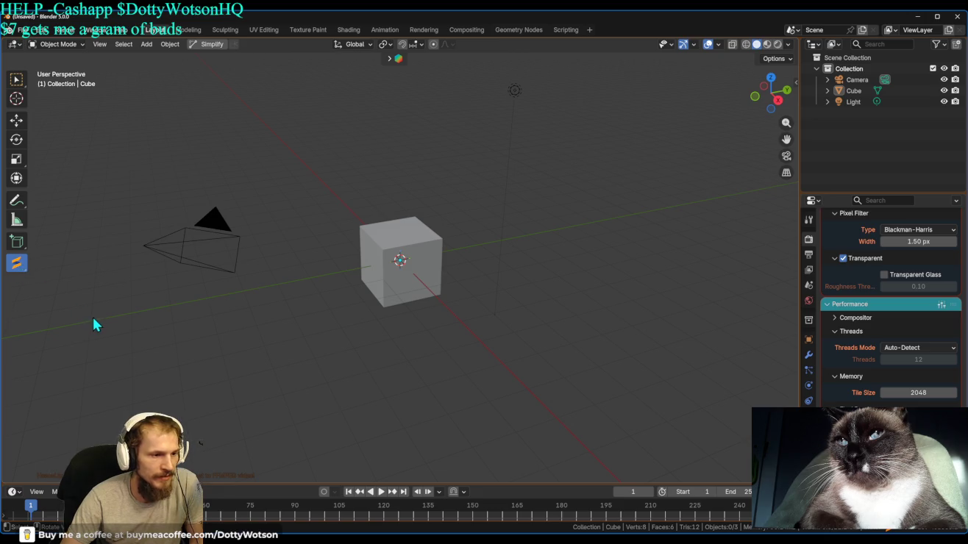
left_click(25, 268)
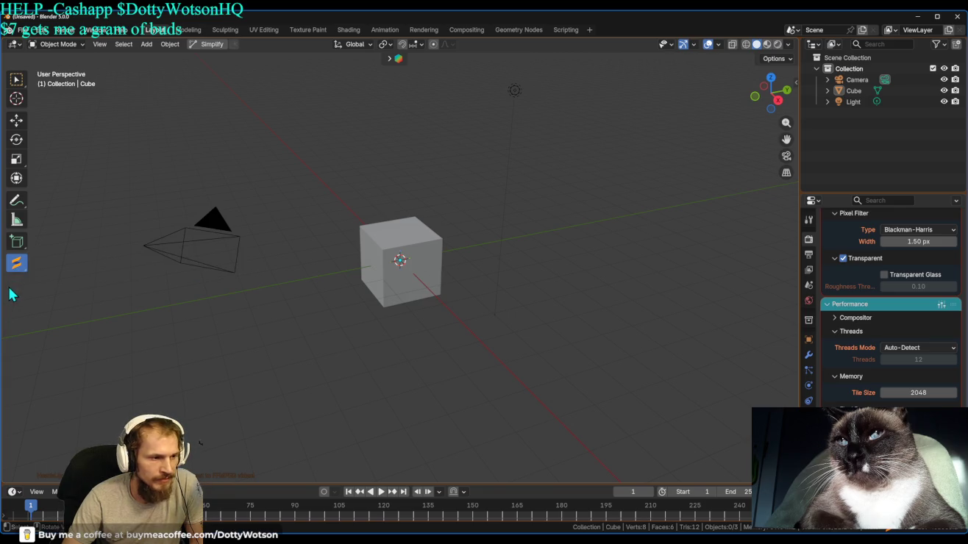
left_click(21, 274)
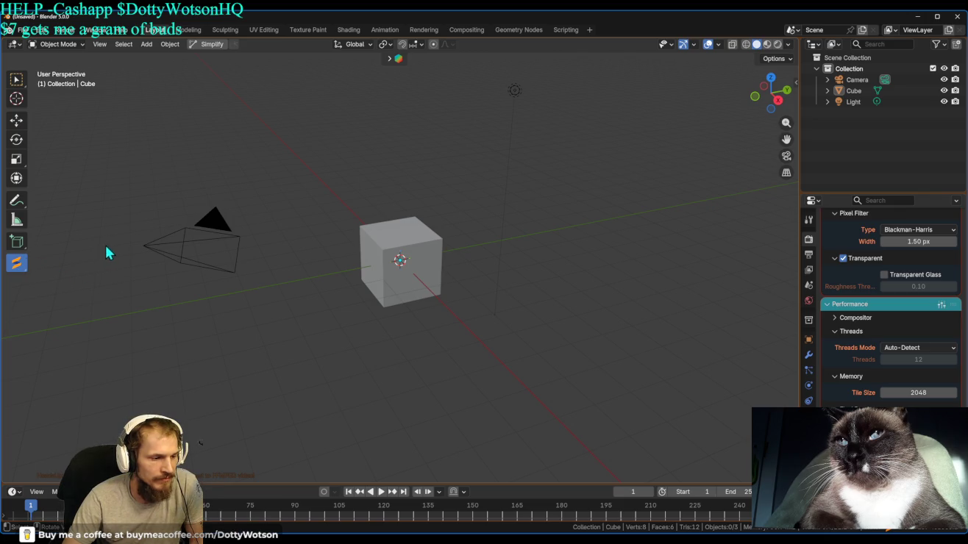
left_click(808, 219)
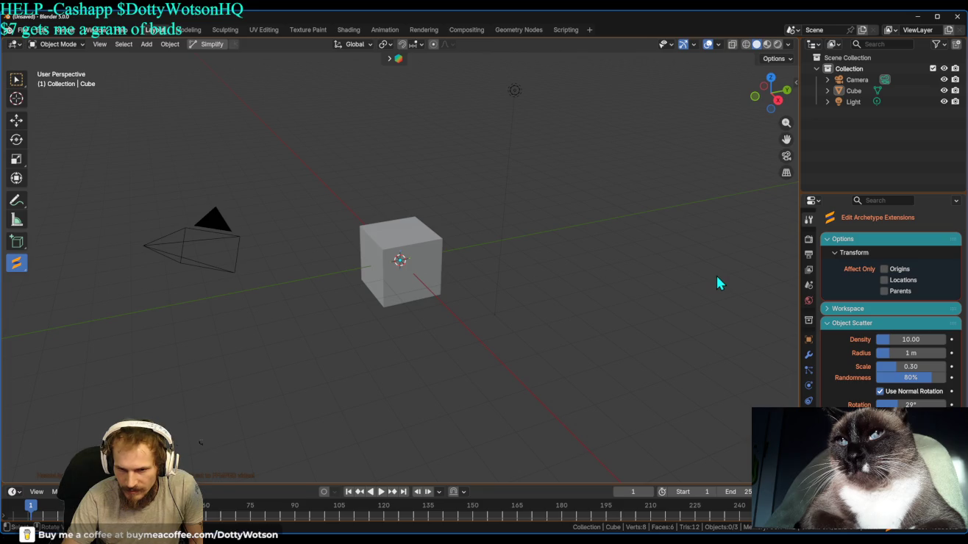
left_click(12, 84)
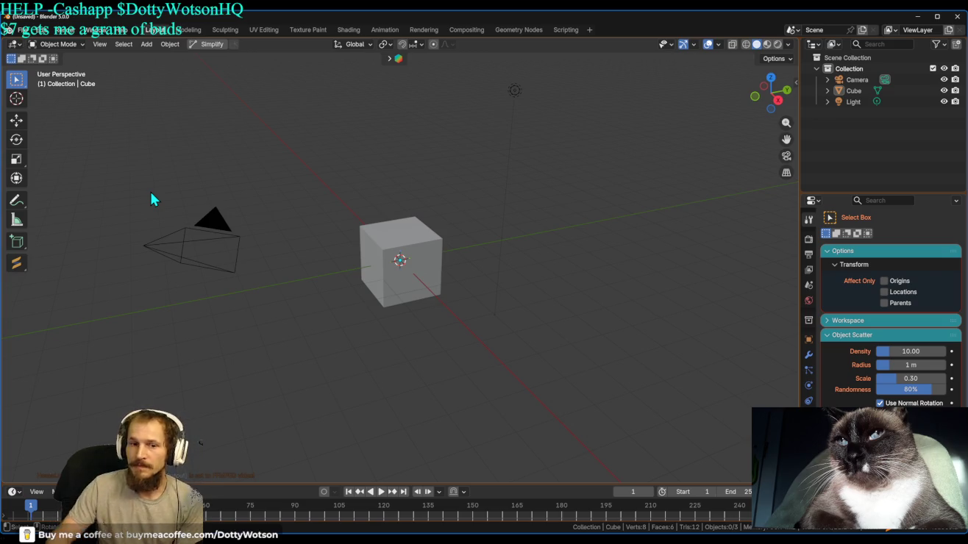
left_click(40, 30)
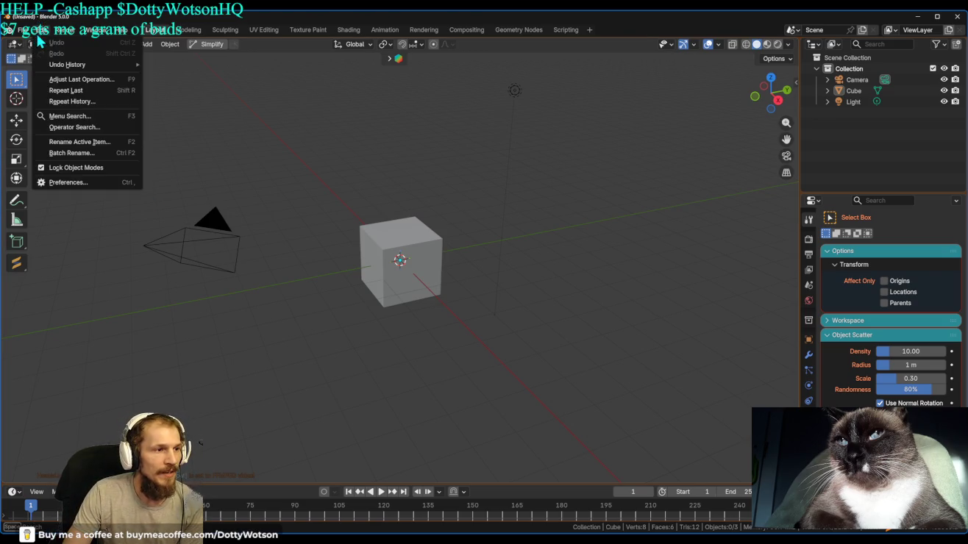
left_click(72, 181)
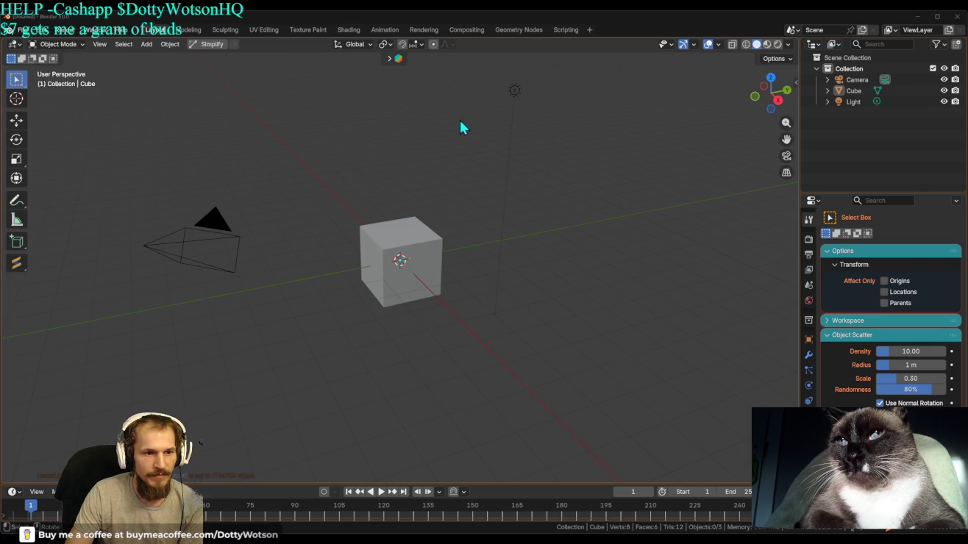
left_click(15, 262)
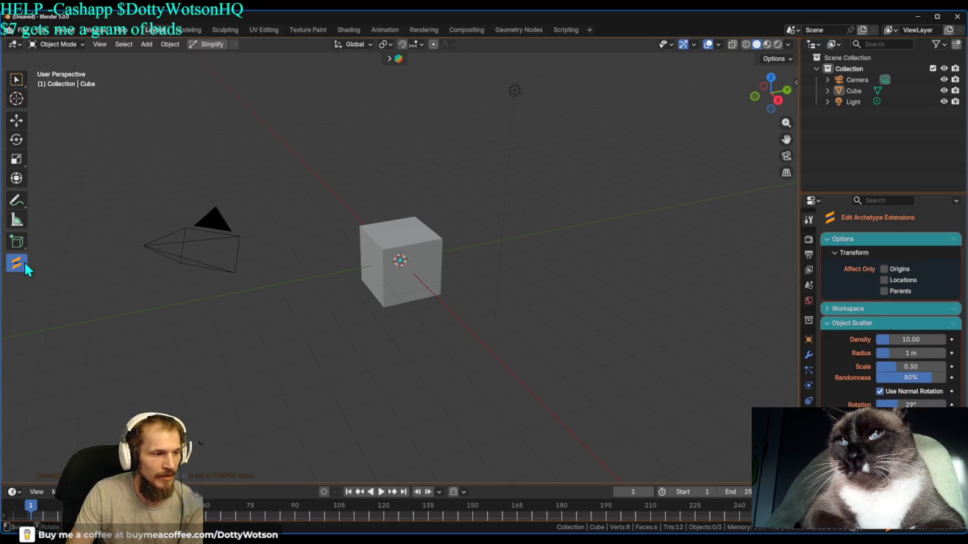
left_click(22, 265)
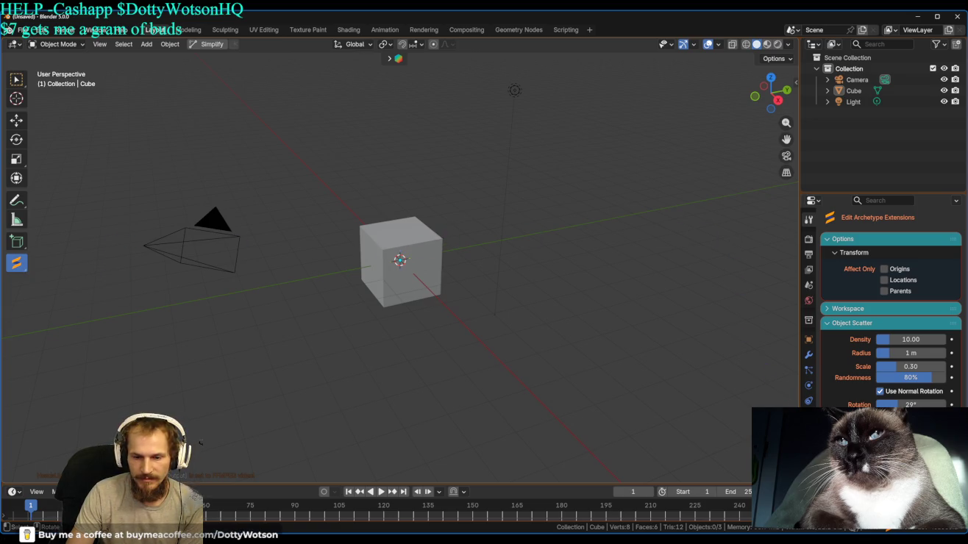
Open the sidebar's Sollumz tab, expand General, and widen the sidebar.
left_click(795, 82)
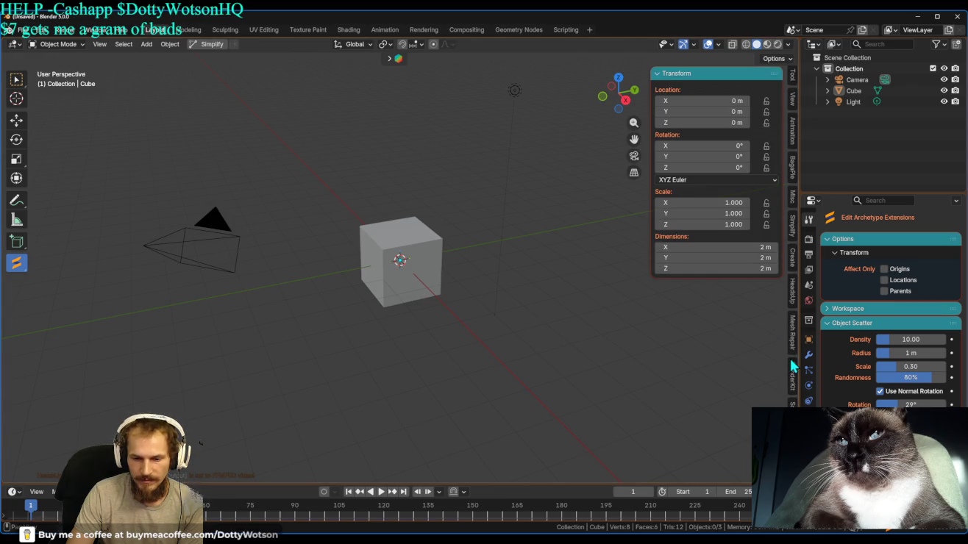
left_click(794, 411)
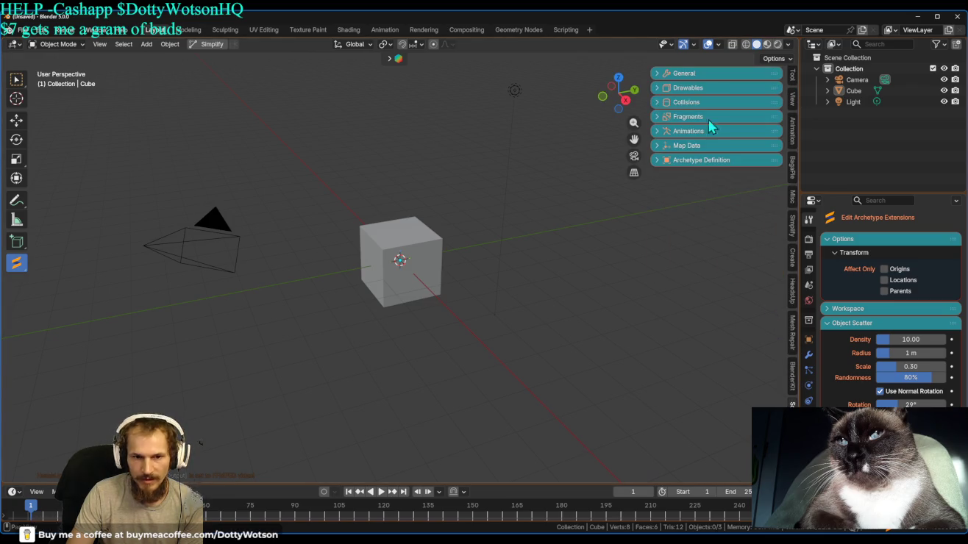
left_click(671, 73)
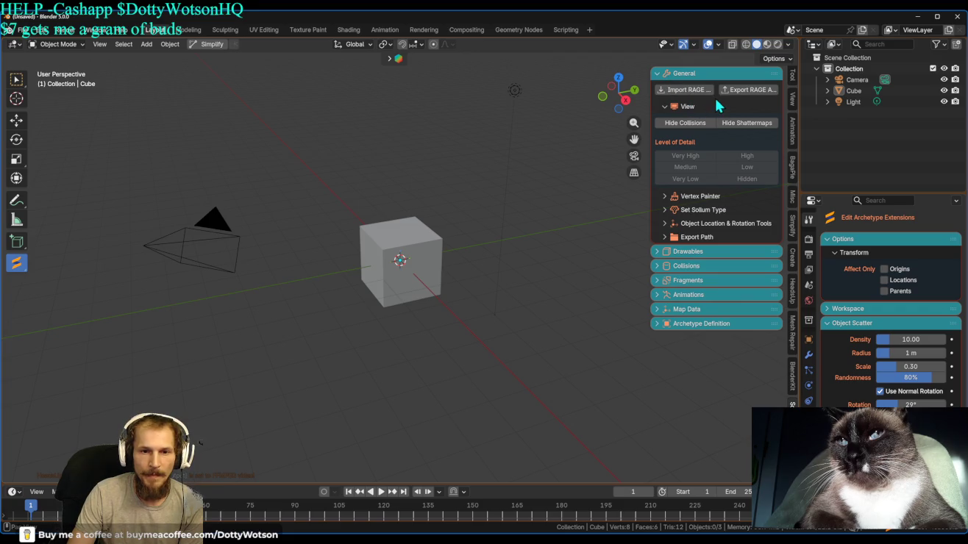
left_click_drag(650, 99, 510, 105)
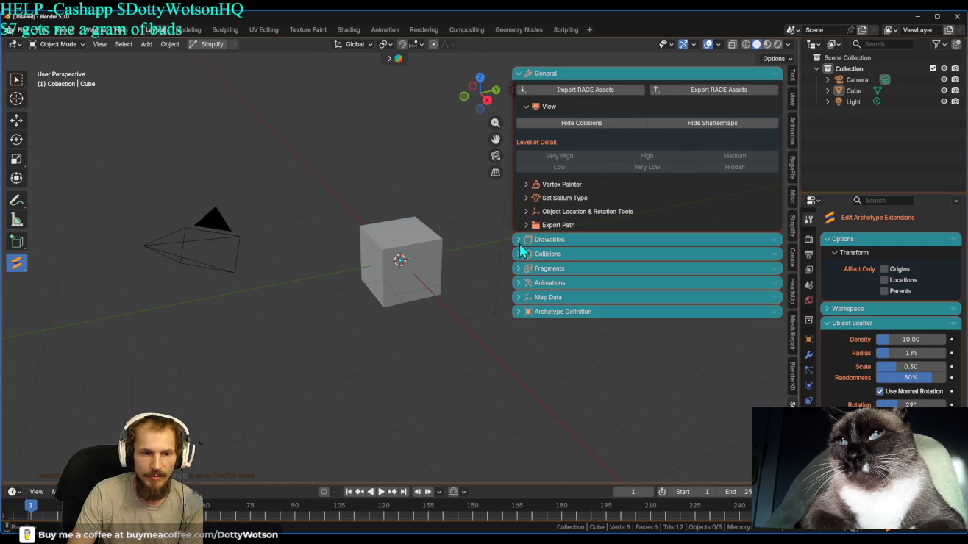
Expand the Drawables, Collisions, Fragments, Animations, Map Data and Archetype Definition sections.
left_click(516, 243)
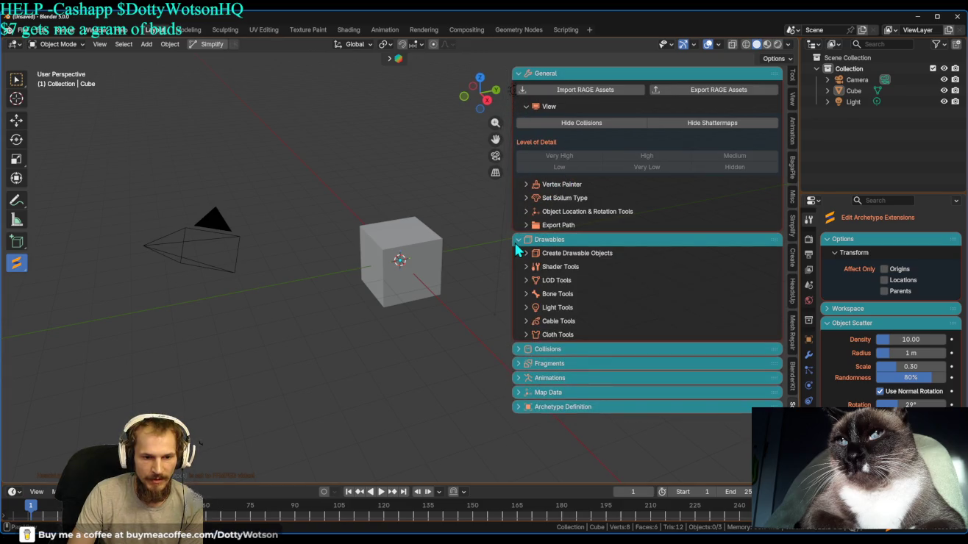
left_click(523, 351)
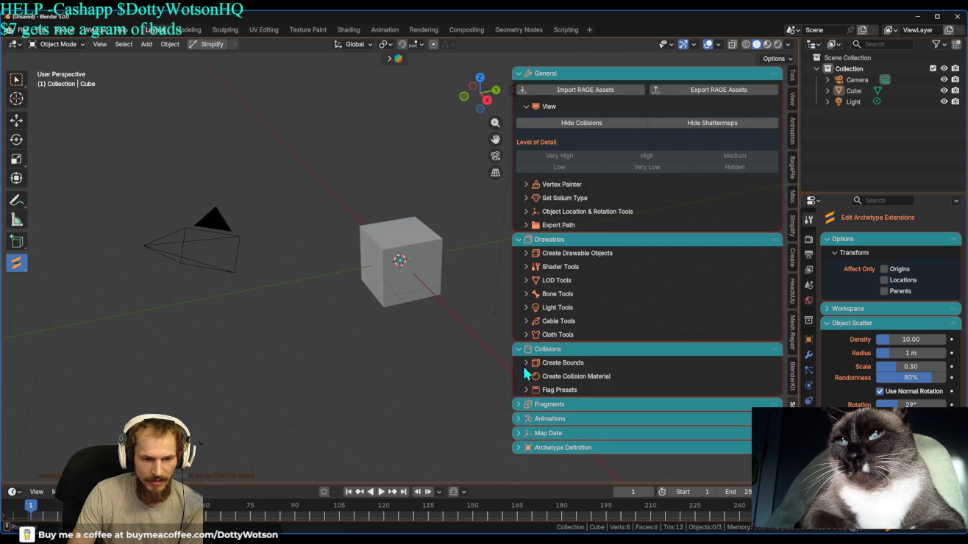
left_click(523, 406)
scroll(524, 412, "down", 1)
left_click(526, 447)
scroll(529, 427, "down", 1)
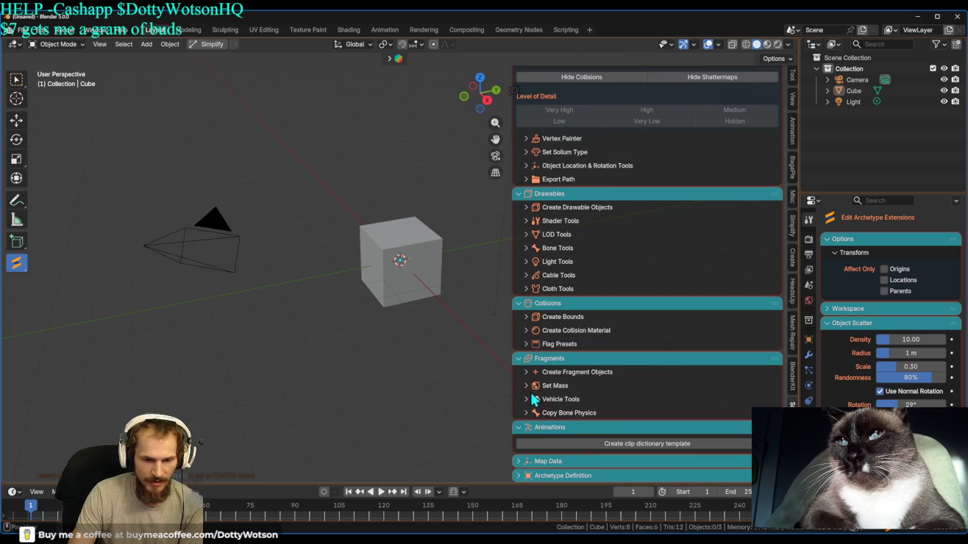
left_click(524, 461)
scroll(533, 448, "down", 1)
left_click(524, 475)
scroll(523, 383, "down", 2)
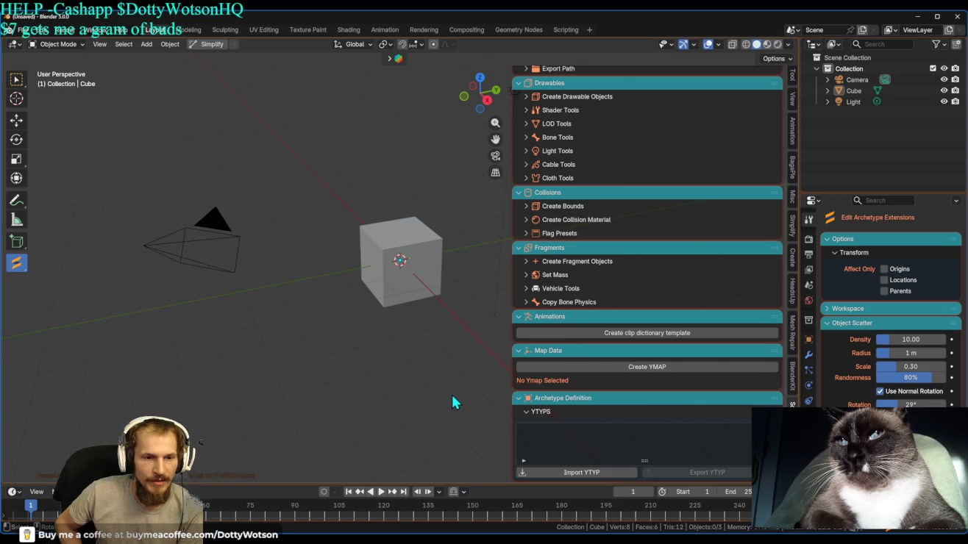
scroll(514, 353, "up", 5)
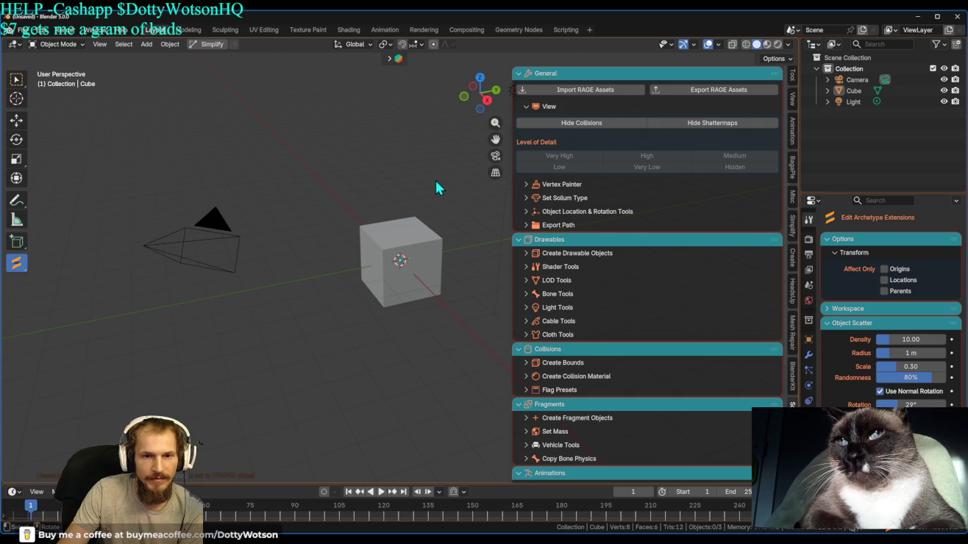
double_click(525, 107)
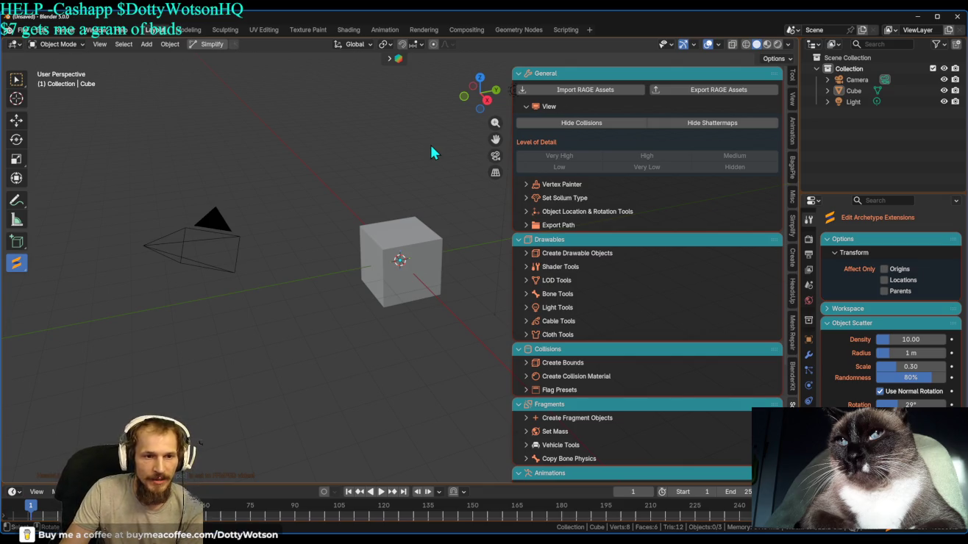
Narrow the Sollumz sidebar, then orbit around the cube and pan the scene down.
left_click_drag(512, 175, 579, 180)
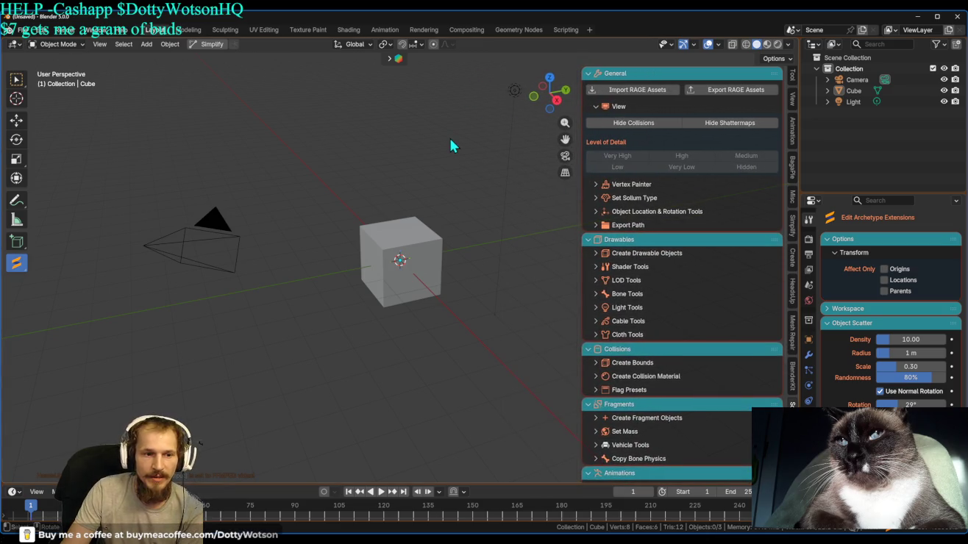
mouse_move(458, 200)
middle_mouse_down()
mouse_move(431, 197)
mouse_move(457, 244)
middle_mouse_up()
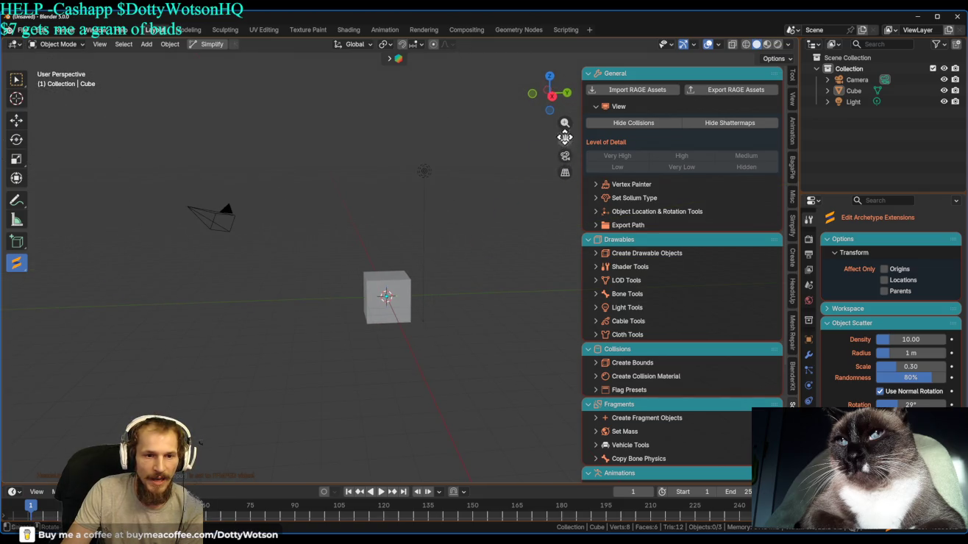
left_click_drag(565, 139, 564, 171)
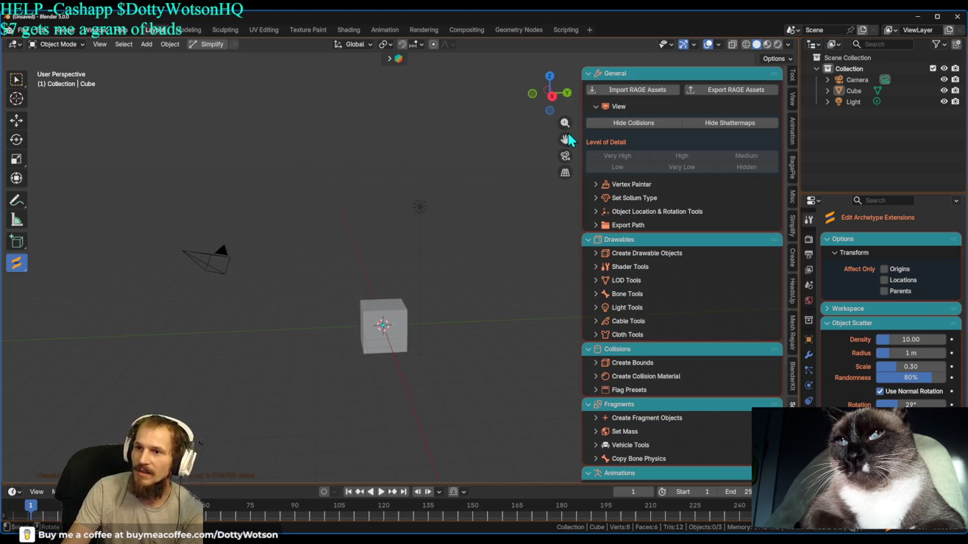